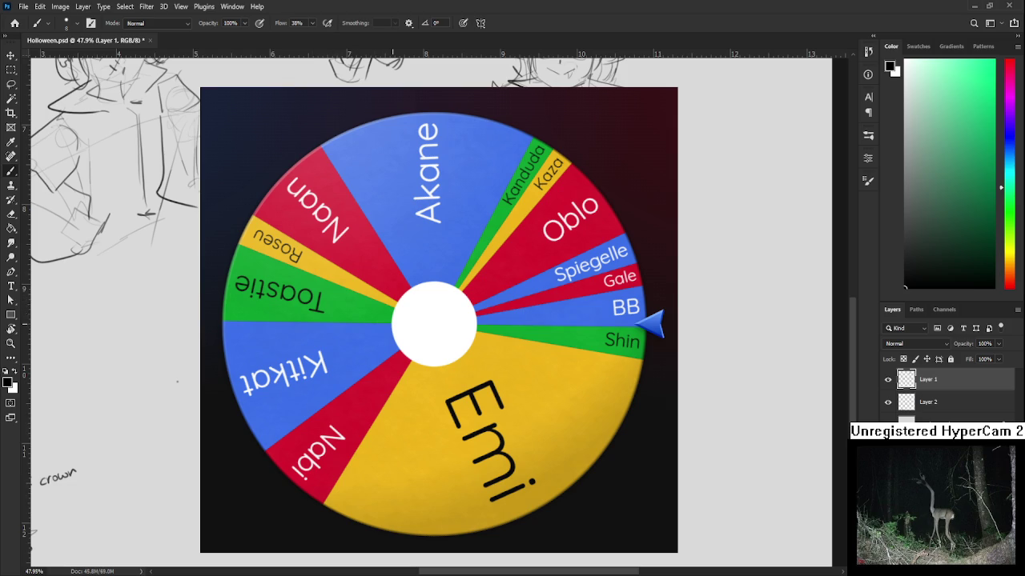
Step: Bring the sketched face into view with the Brush tool active
scroll(350, 328, "down", 1)
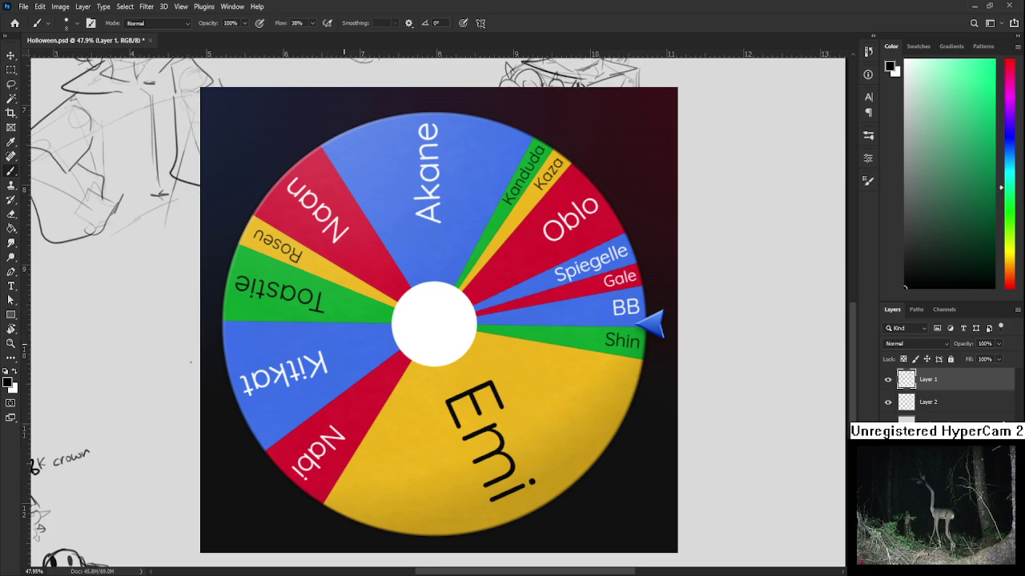
scroll(336, 352, "down", 1)
scroll(338, 344, "down", 1)
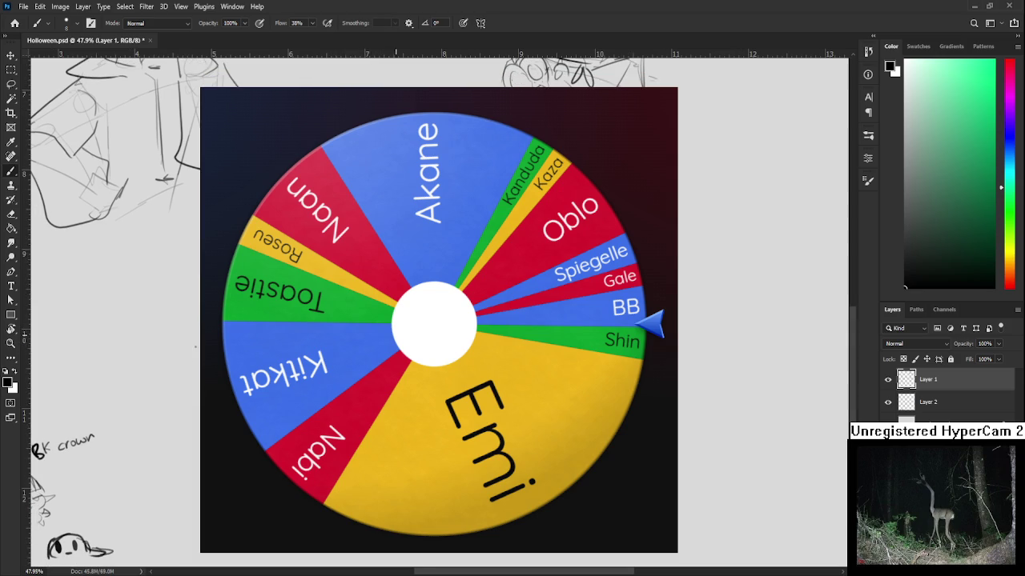
key("l")
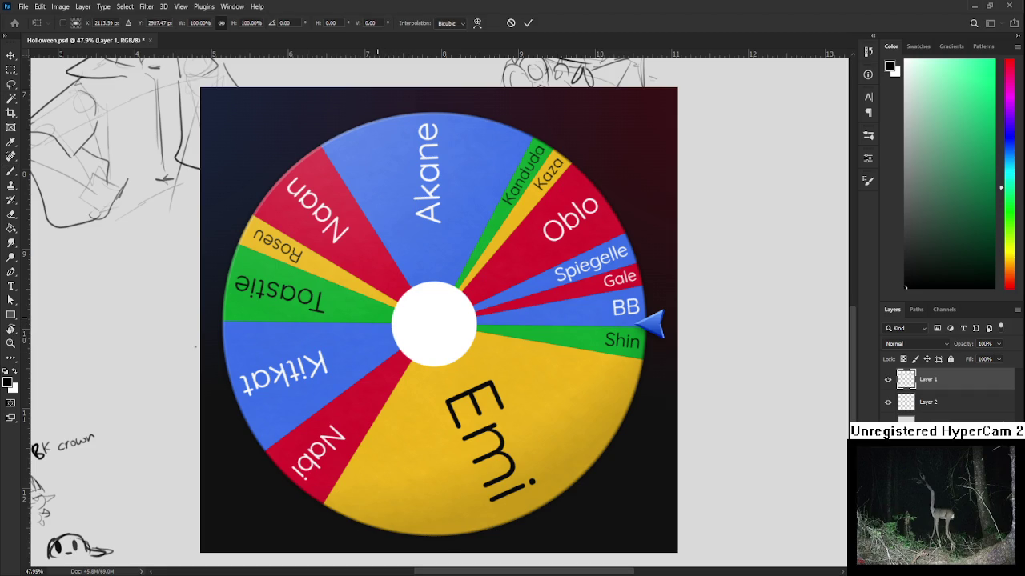
left_click_drag(349, 346, 364, 321)
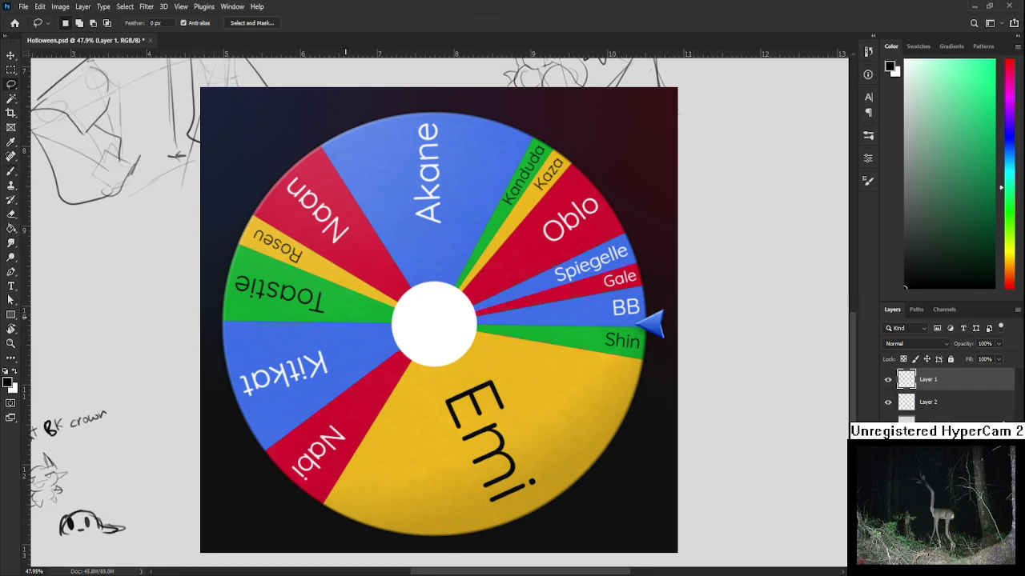
key("b")
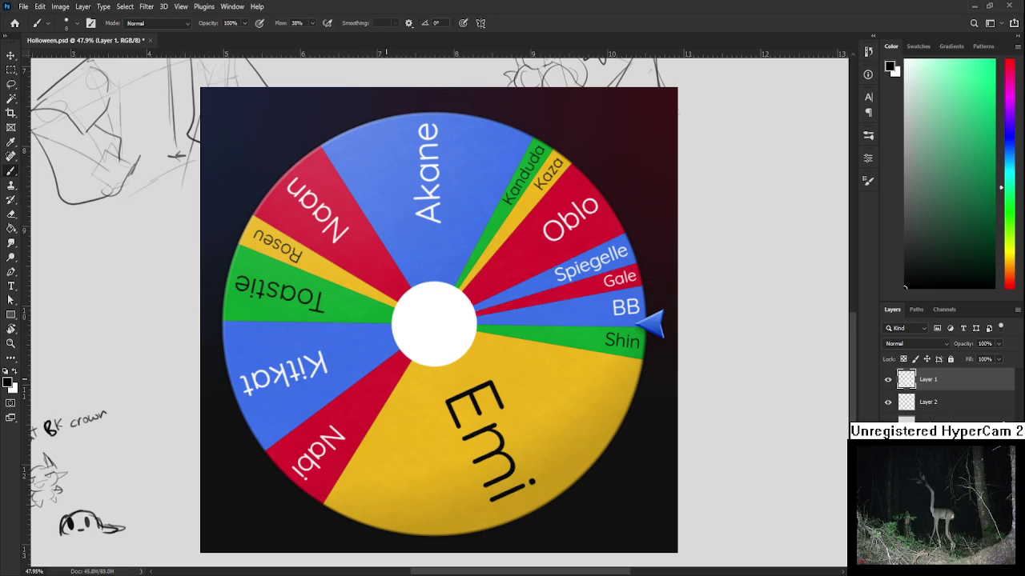
scroll(112, 240, "up", 3)
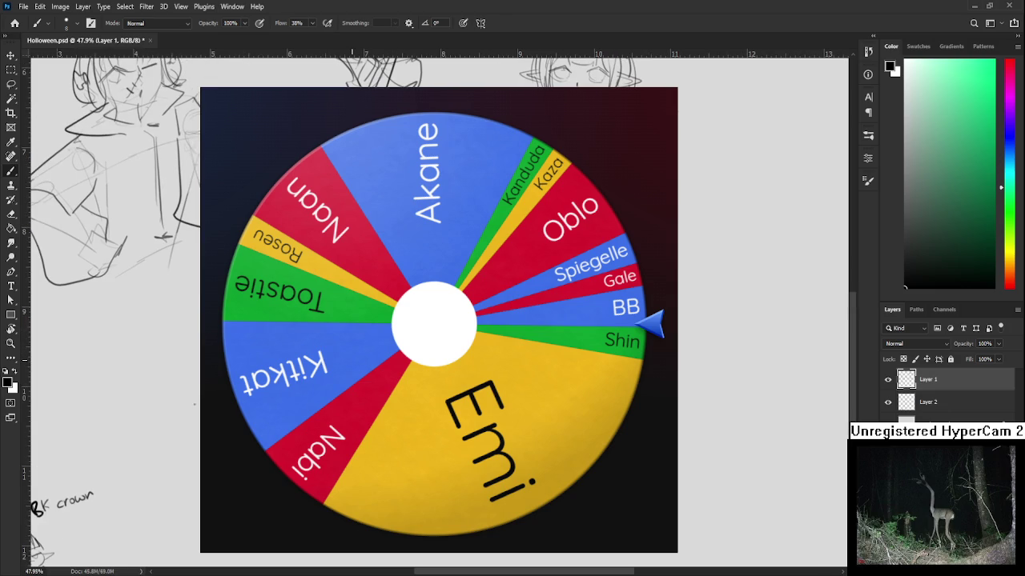
scroll(112, 168, "down", 1)
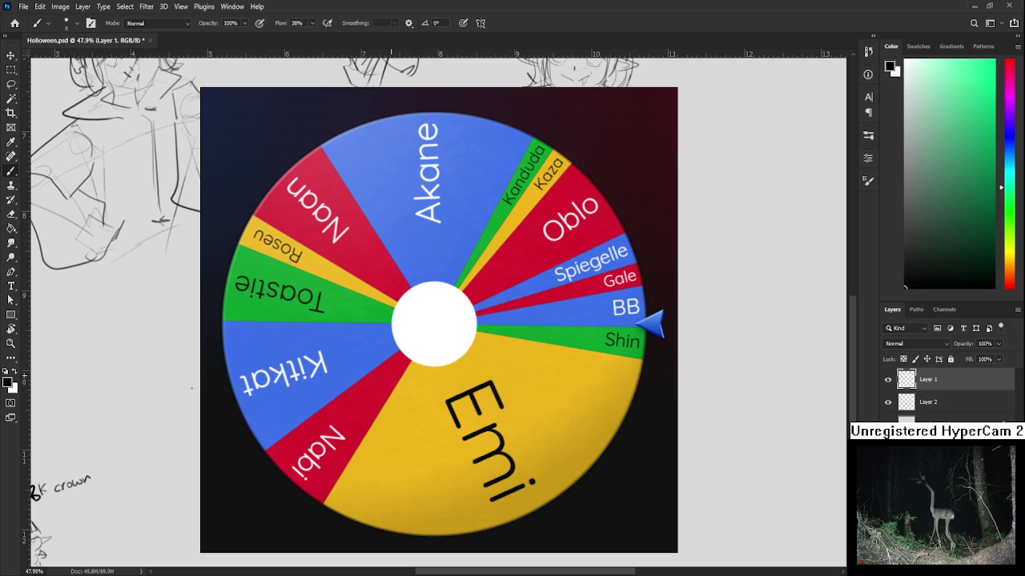
scroll(296, 240, "down", 1)
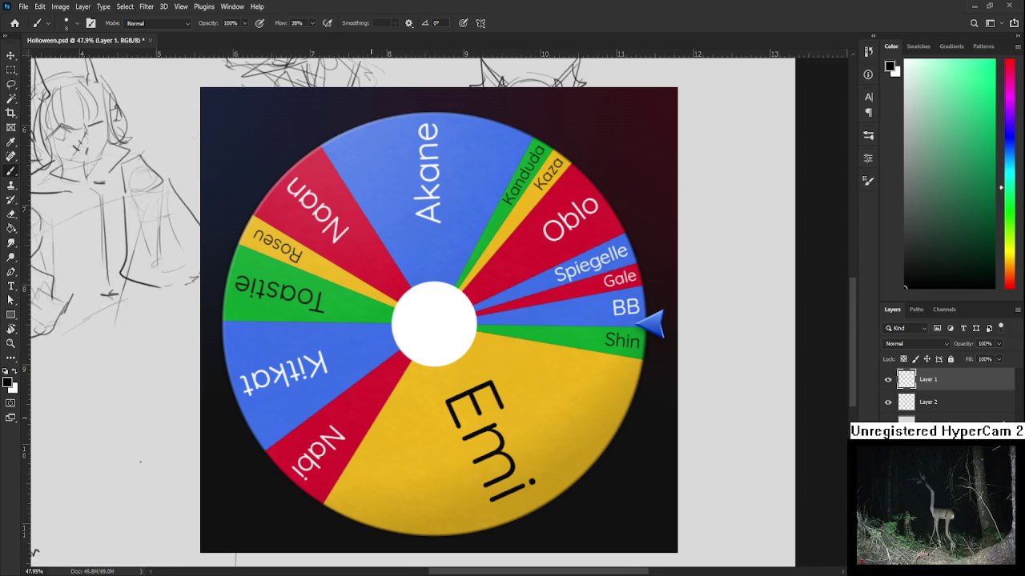
scroll(296, 240, "down", 1)
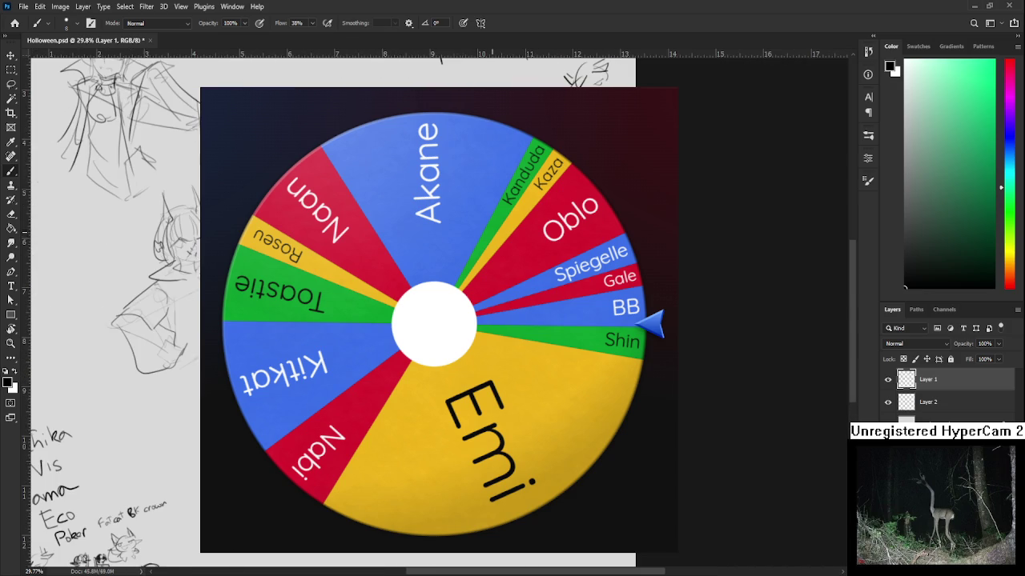
Step: Paint darker strokes over the sketched face, then return the view to 47.9% zoom
left_click_drag(170, 240, 190, 232)
left_click_drag(120, 200, 105, 236)
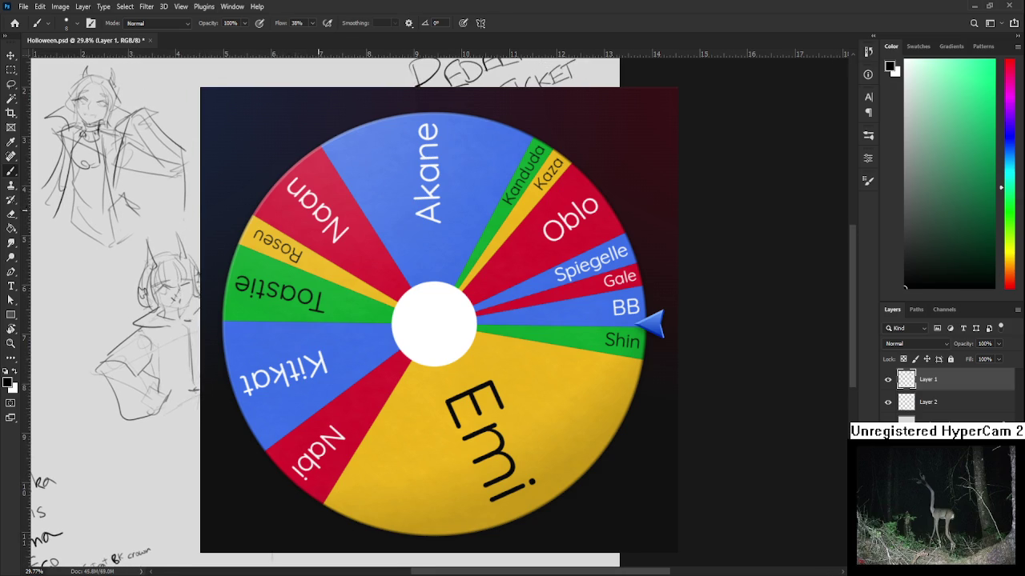
scroll(328, 320, "up", 2)
scroll(328, 320, "up", 2)
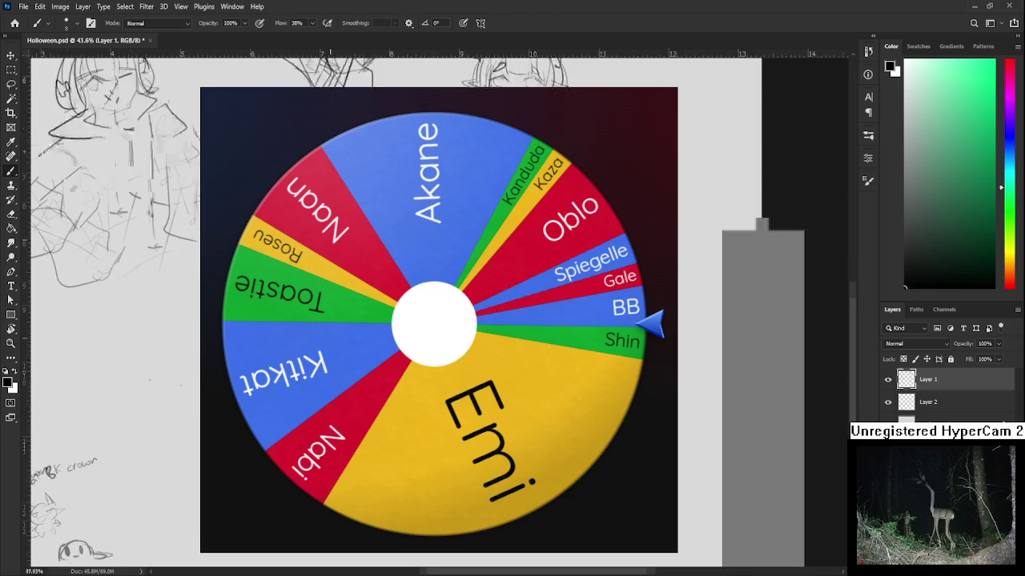
left_click_drag(149, 380, 138, 367)
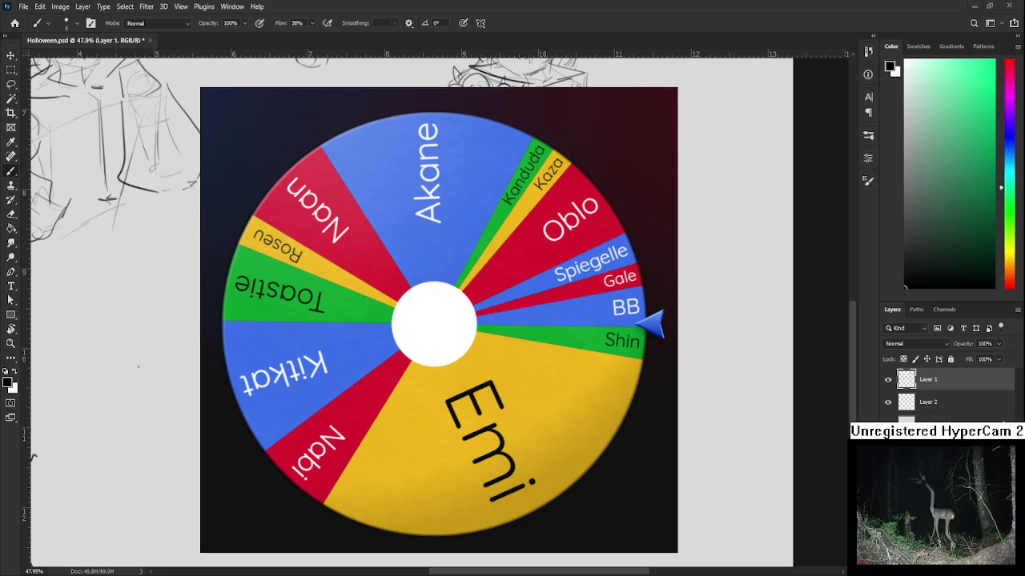
scroll(112, 320, "left", 3)
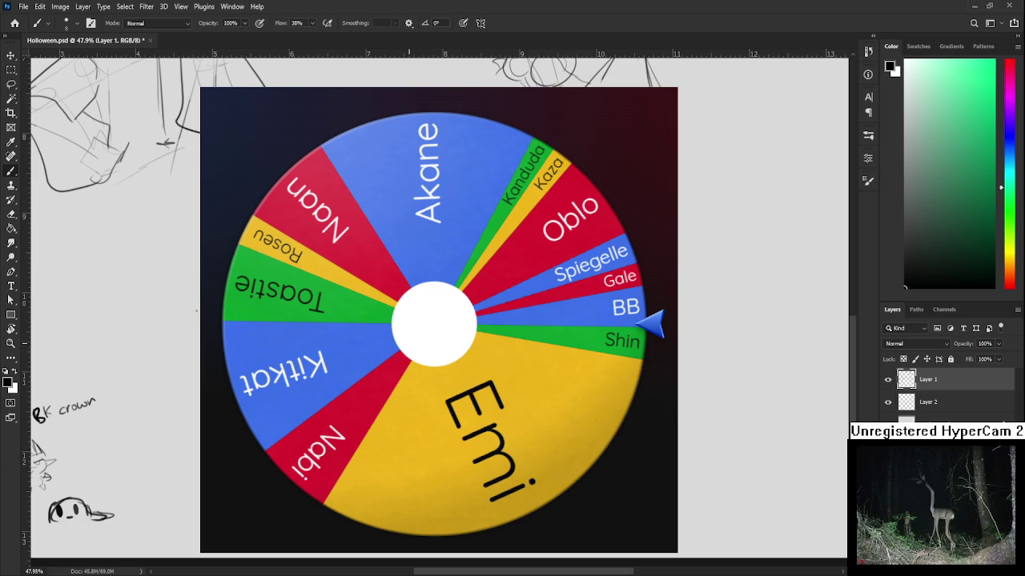
scroll(408, 304, "up", 1)
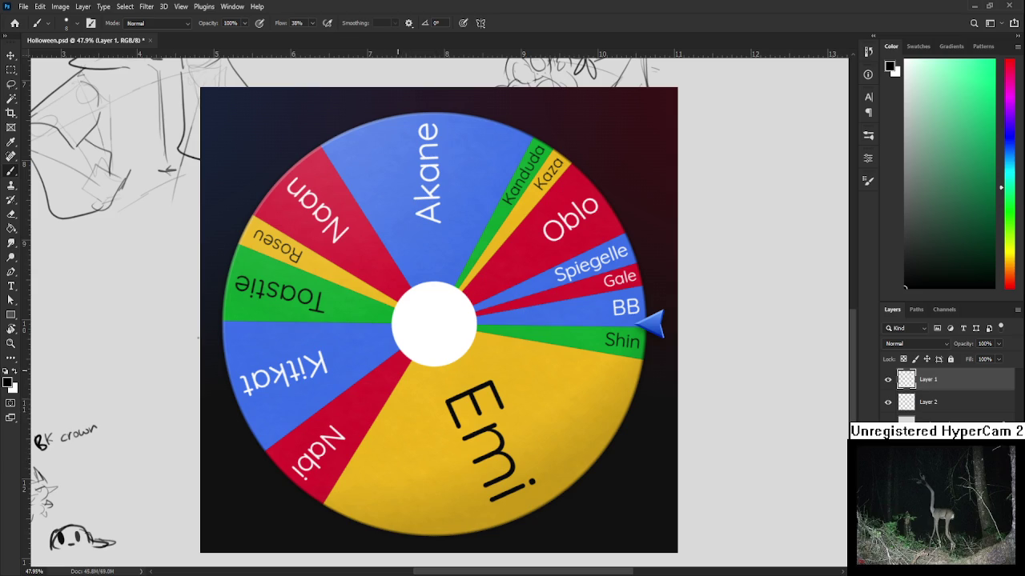
key("l")
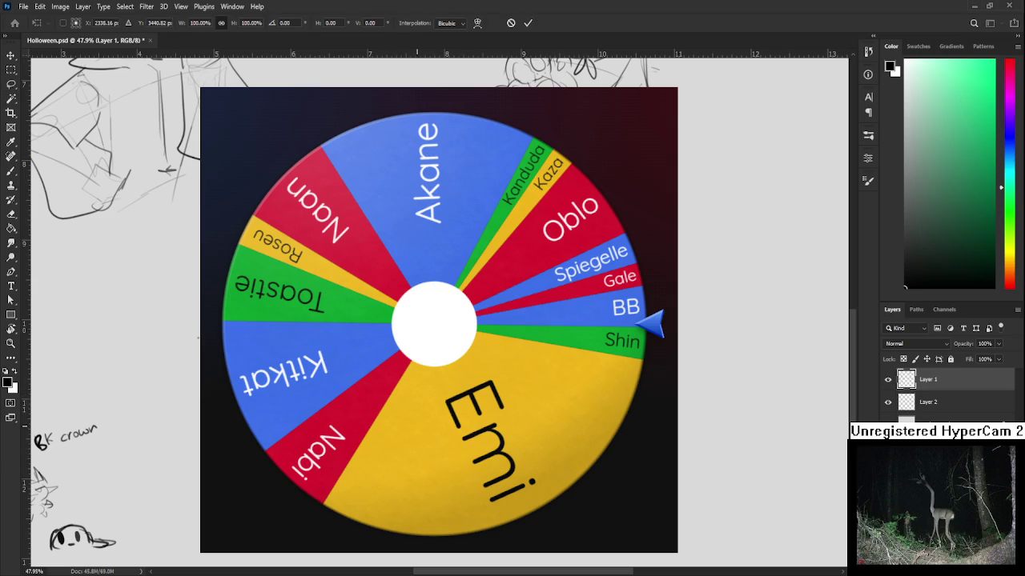
key("b")
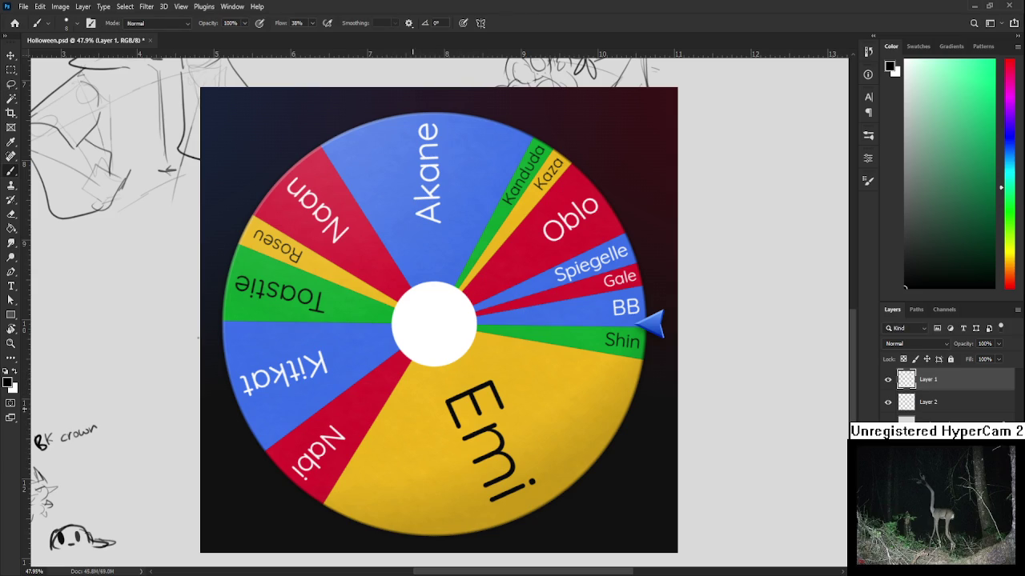
scroll(404, 320, "up", 3)
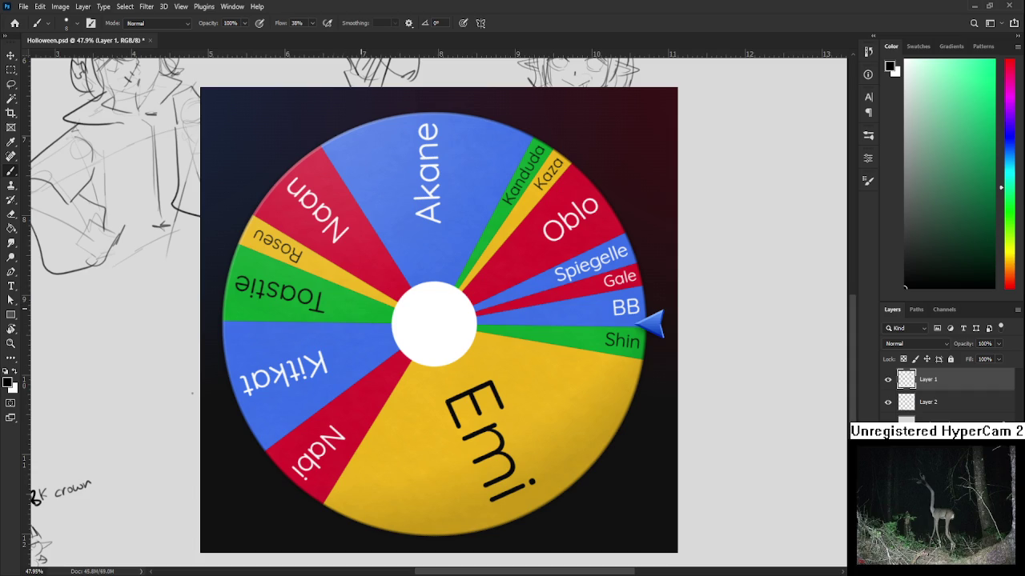
scroll(364, 340, "down", 2)
scroll(365, 340, "down", 1)
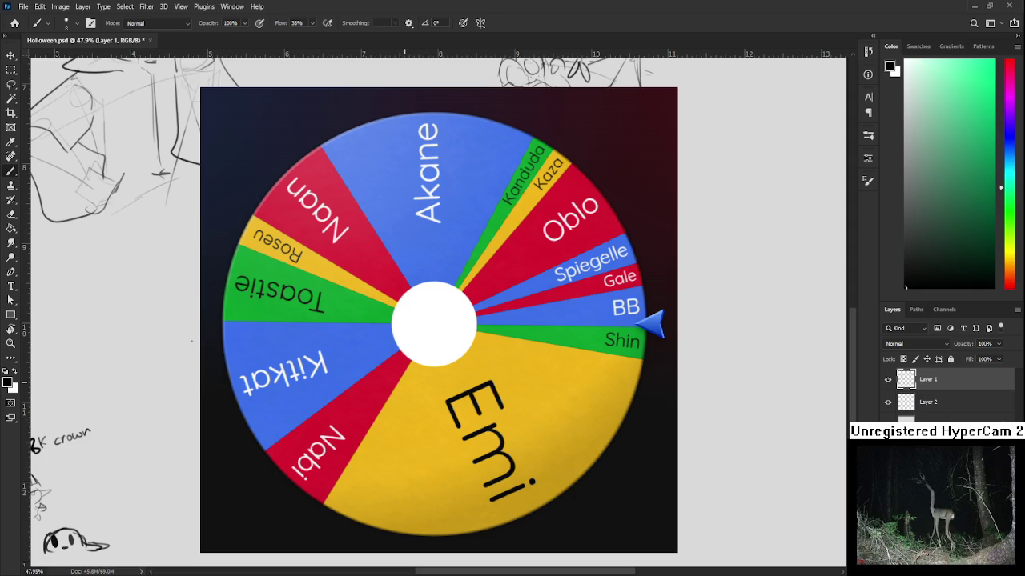
key("l")
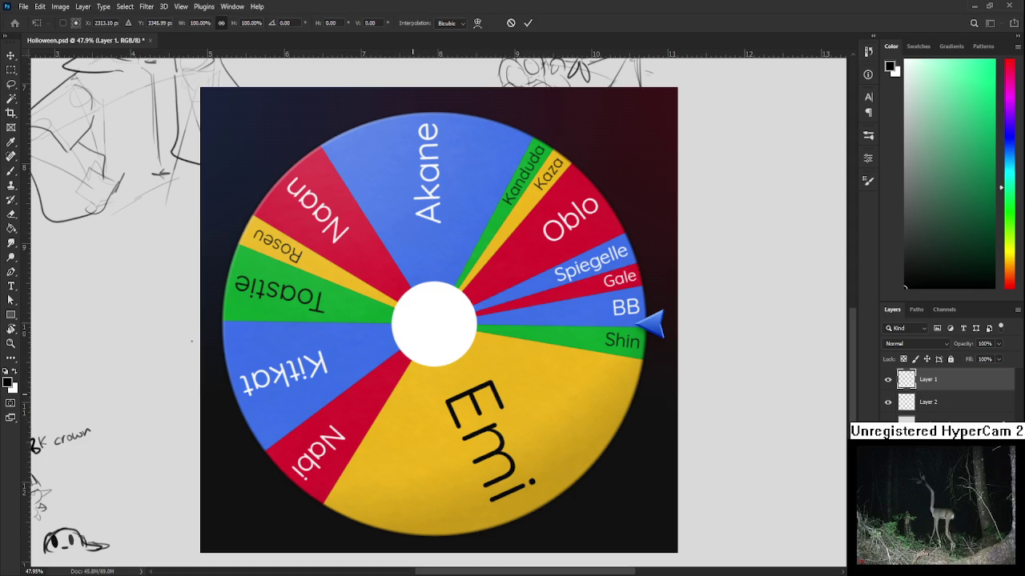
key("b")
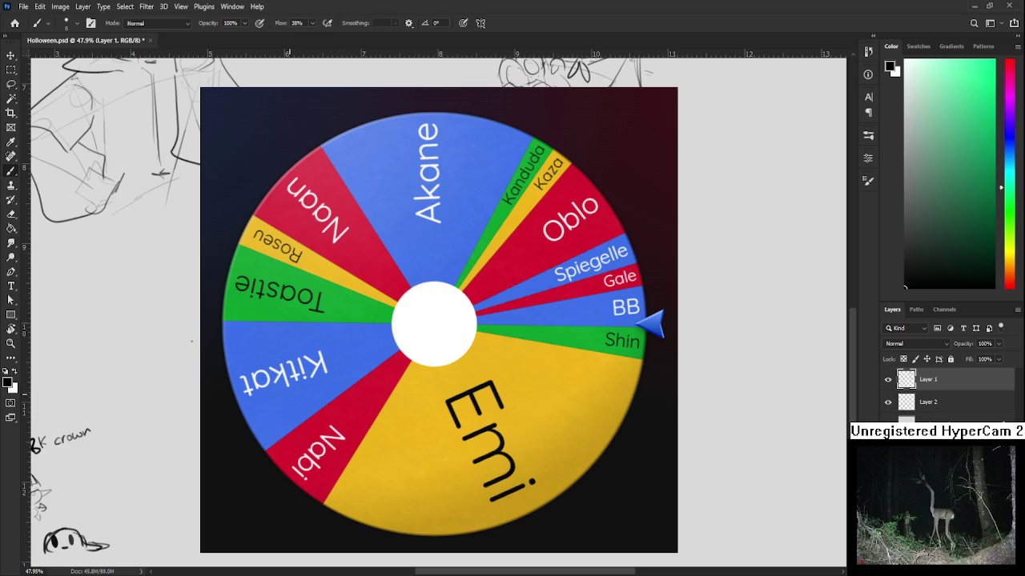
left_click_drag(192, 341, 196, 392)
scroll(440, 320, "down", 3)
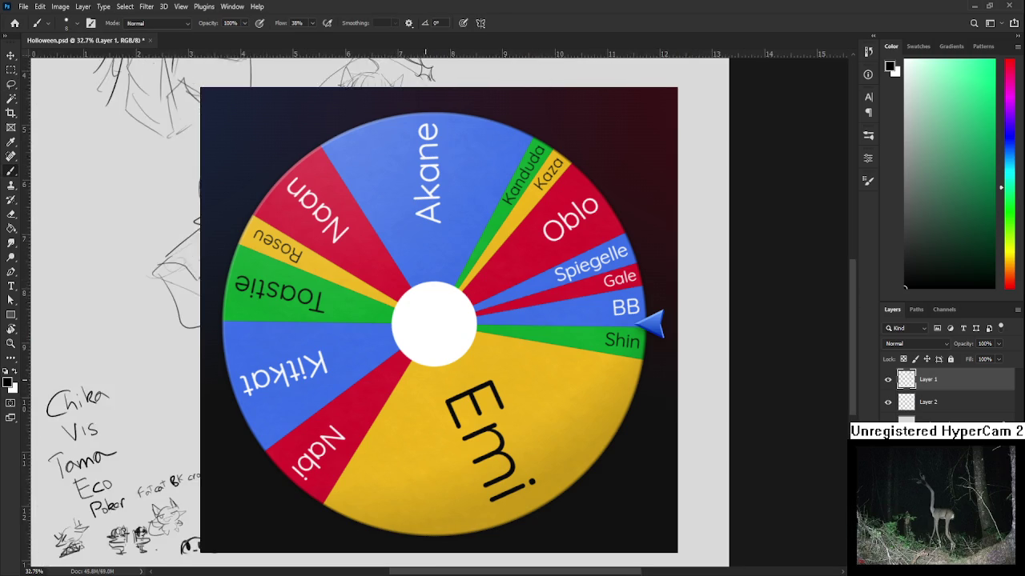
Step: Zoom in on the mouse sketch and paint strokes across it with the Brush on Layer 1
key("l")
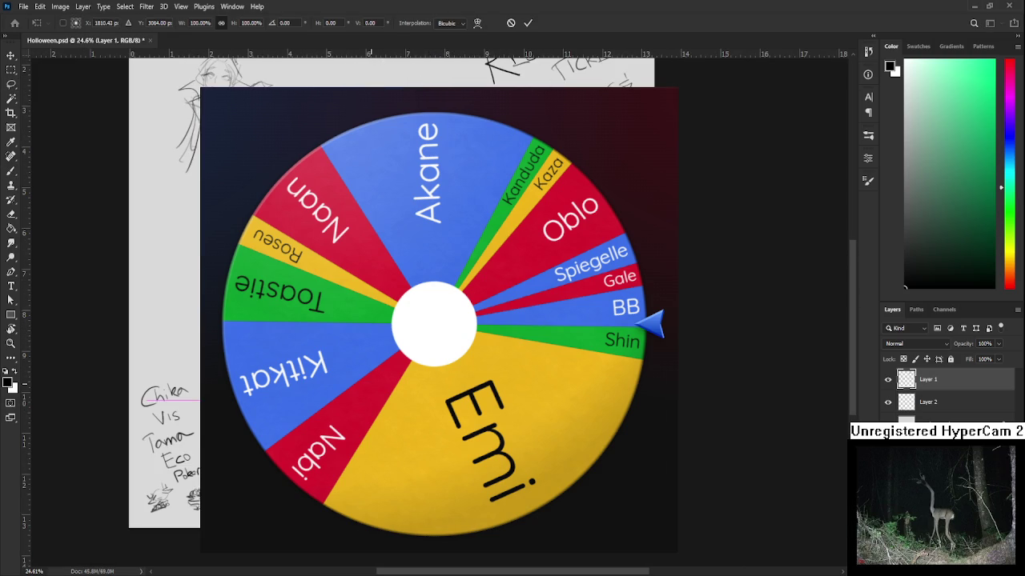
left_click_drag(435, 320, 422, 292)
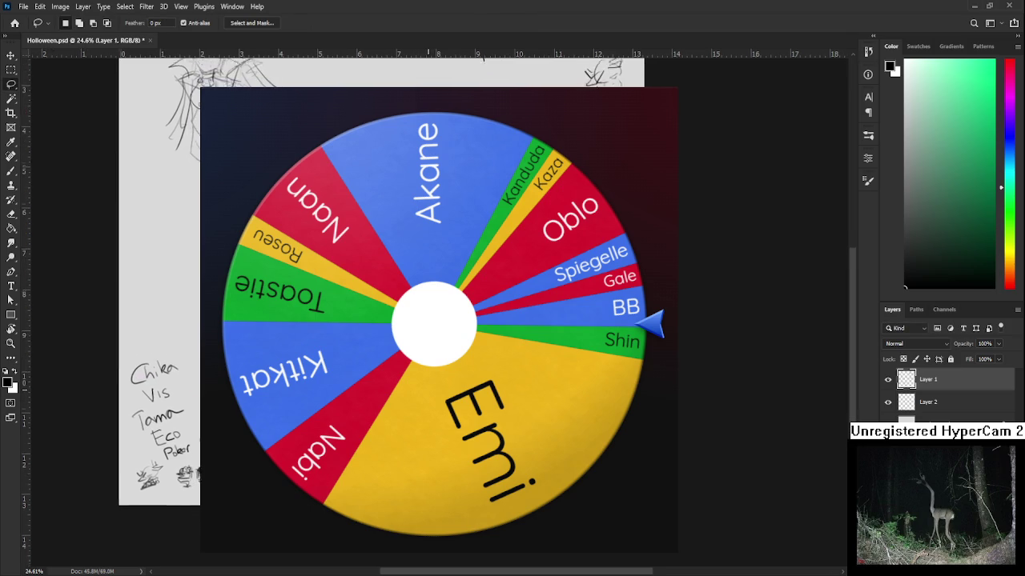
scroll(430, 320, "up", 2)
scroll(430, 320, "up", 2)
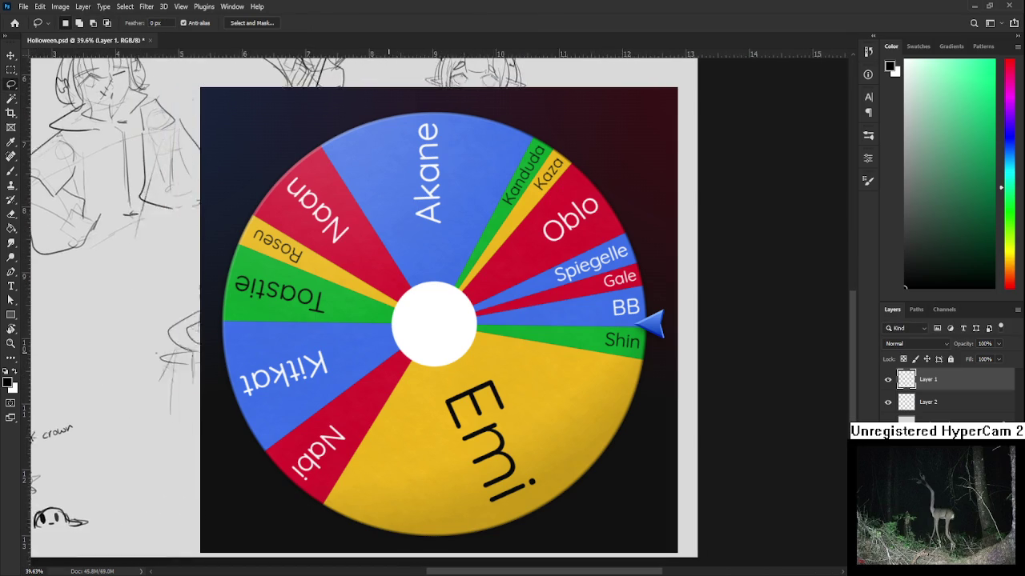
key("b")
scroll(430, 320, "up", 1)
mouse_move(324, 320)
left_mouse_down()
mouse_move(508, 286)
mouse_move(448, 320)
left_mouse_up()
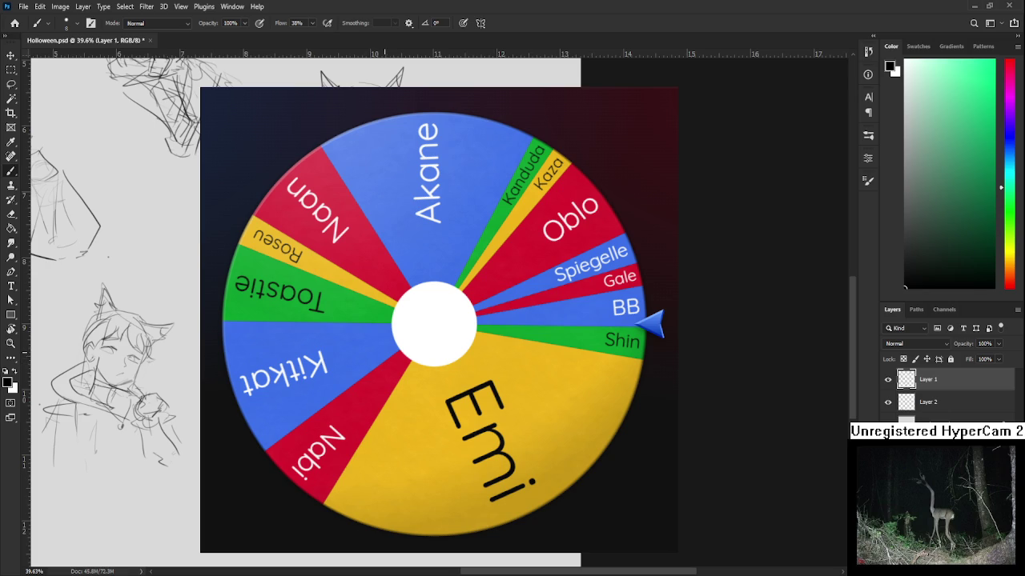
left_click_drag(412, 320, 401, 320)
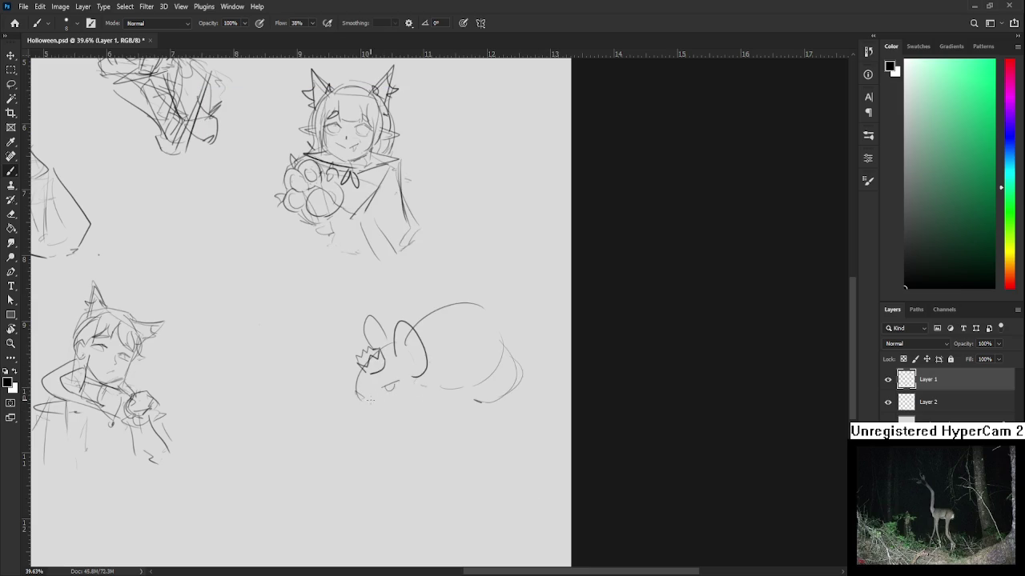
Step: Redraw the mouse's chin line and add two short strokes at its rear
mouse_move(356, 389)
left_mouse_down()
mouse_move(373, 399)
mouse_move(357, 415)
mouse_move(373, 421)
left_mouse_up()
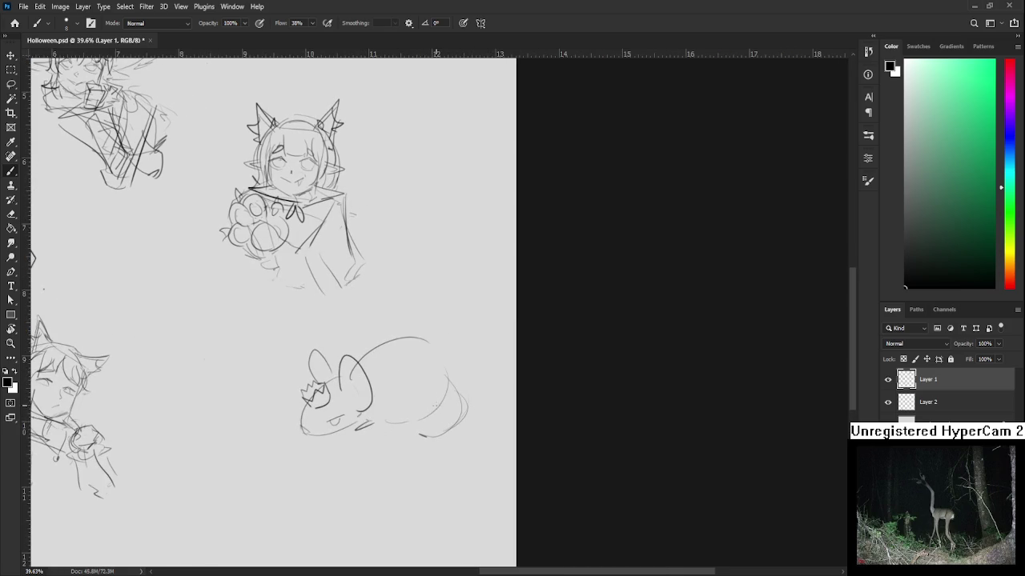
left_click_drag(439, 401, 423, 425)
left_click_drag(449, 392, 468, 421)
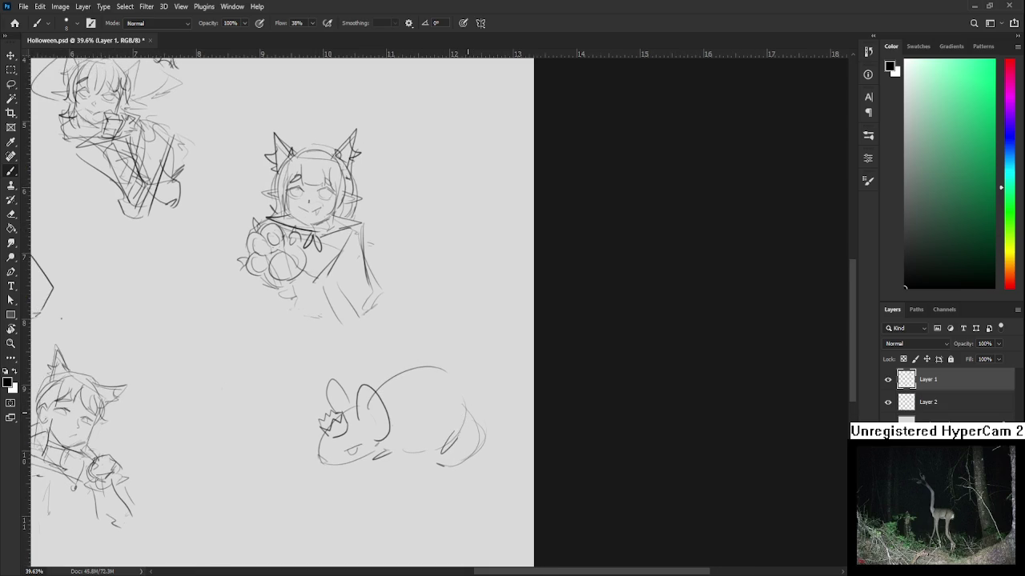
scroll(463, 395, "down", 2)
Step: Lasso the crowned mouse and scale it to about 88%, shifting it slightly left
key("l")
left_click_drag(460, 352, 518, 389)
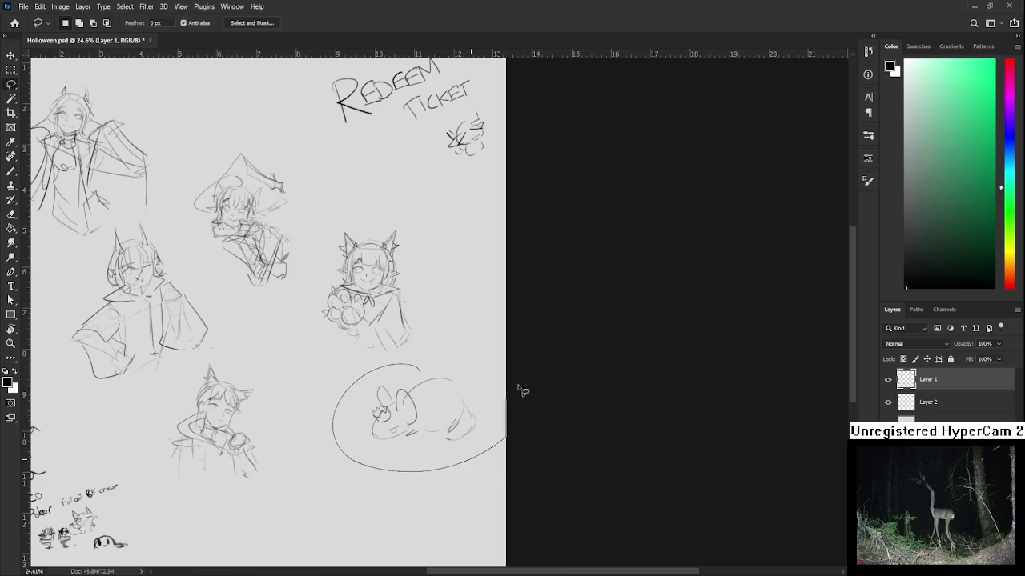
key("ctrl+t")
left_click_drag(504, 352, 477, 371)
left_click_drag(427, 425, 374, 417)
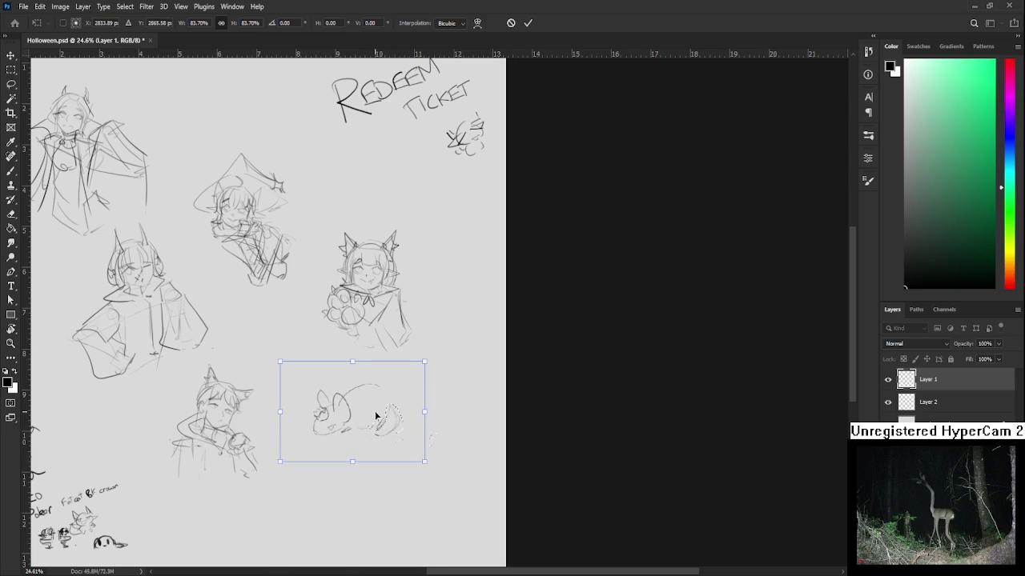
left_click_drag(423, 462, 430, 467)
key("Return")
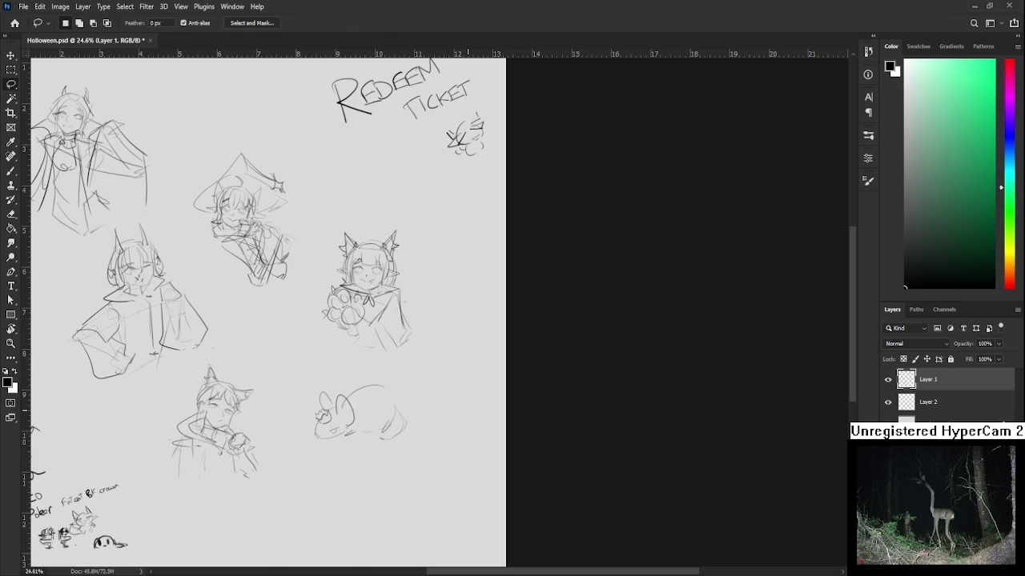
Step: Go to the Home screen with Halloween.psd among the recent files
scroll(329, 398, "up", 3)
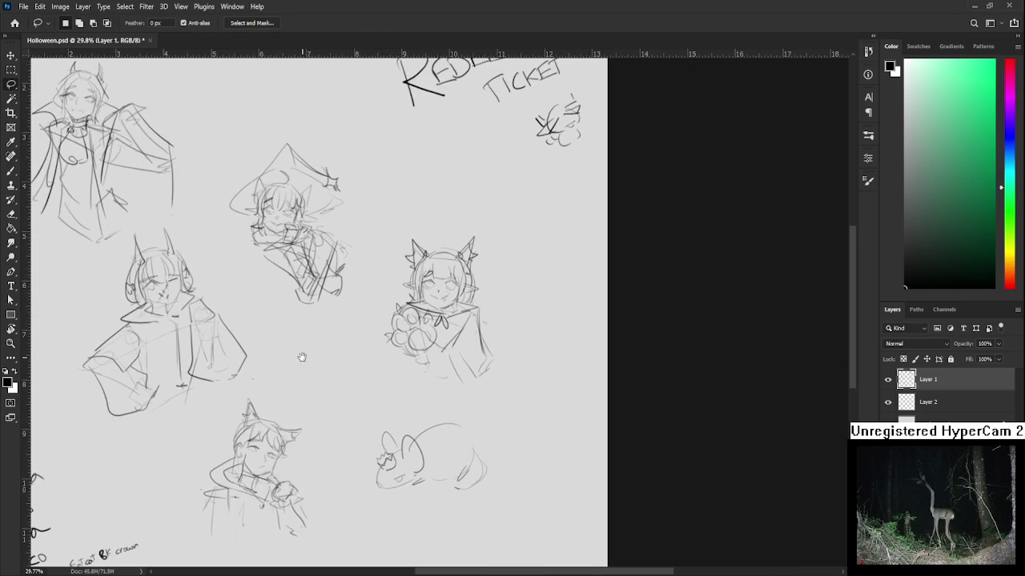
scroll(354, 391, "down", 2)
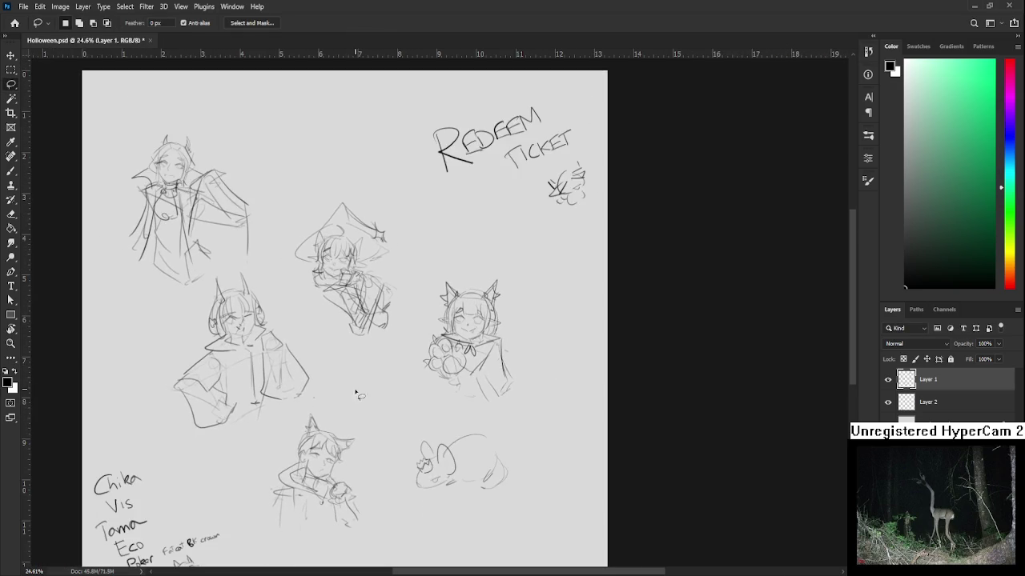
scroll(356, 395, "down", 1)
scroll(414, 452, "up", 1)
scroll(414, 452, "up", 1)
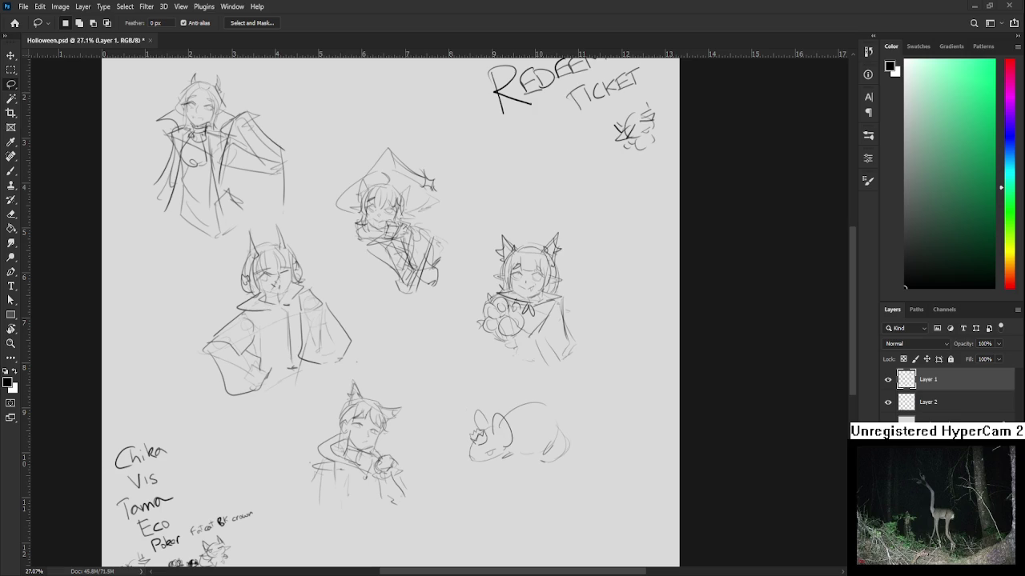
left_click(14, 23)
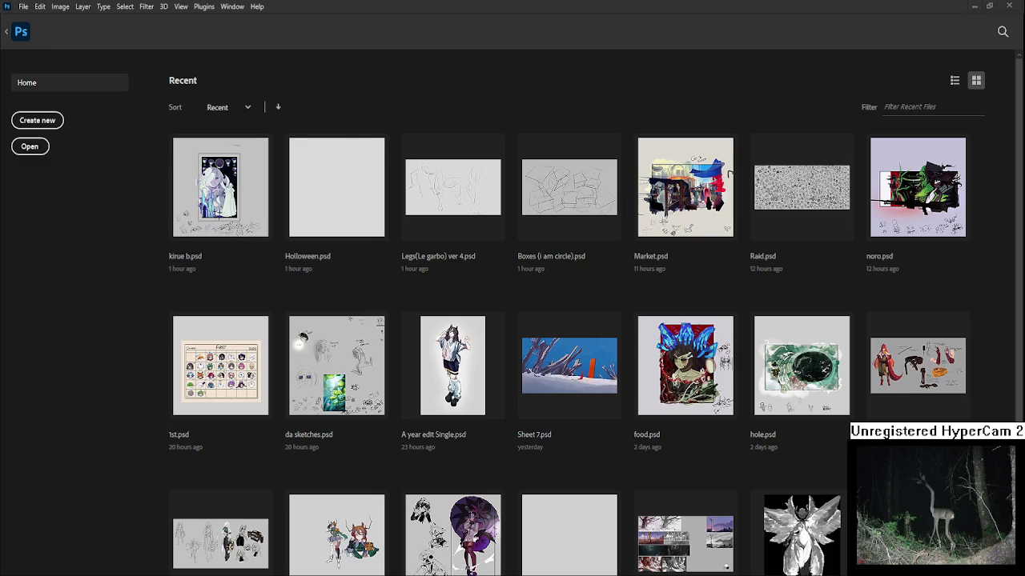
left_click(804, 200)
scroll(232, 176, "up", 2)
scroll(120, 148, "up", 2)
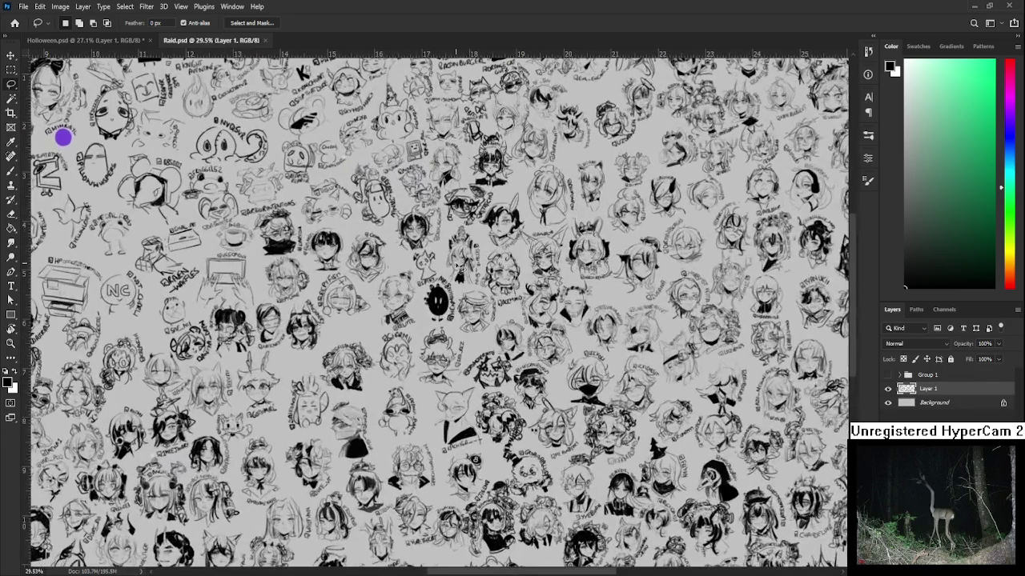
scroll(460, 268, "up", 2)
scroll(552, 350, "up", 1)
scroll(553, 350, "up", 2)
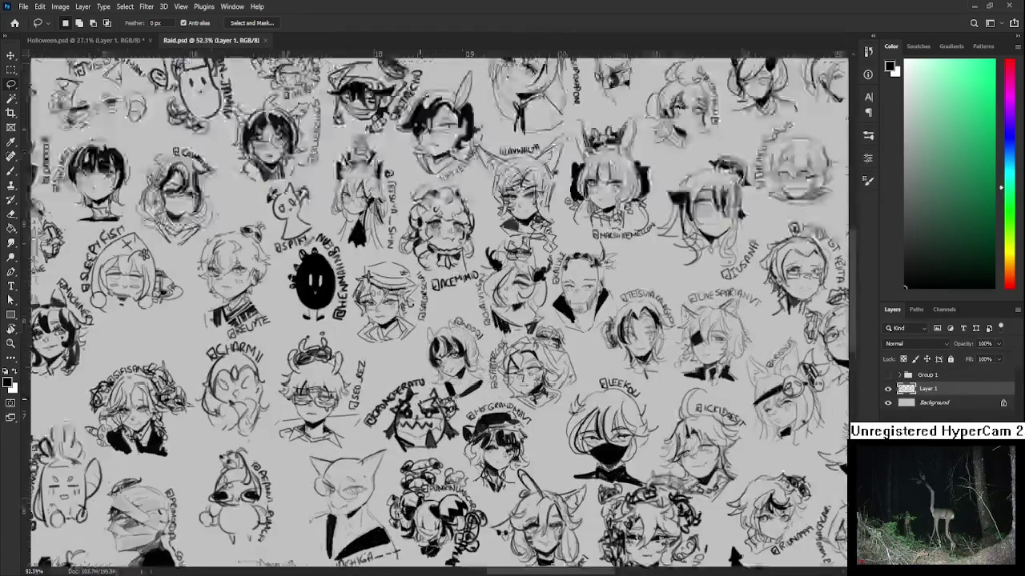
scroll(418, 382, "up", 3)
key("h")
mouse_move(493, 430)
left_mouse_down()
mouse_move(441, 383)
mouse_move(460, 374)
mouse_move(444, 354)
left_mouse_up()
key("r")
key("b")
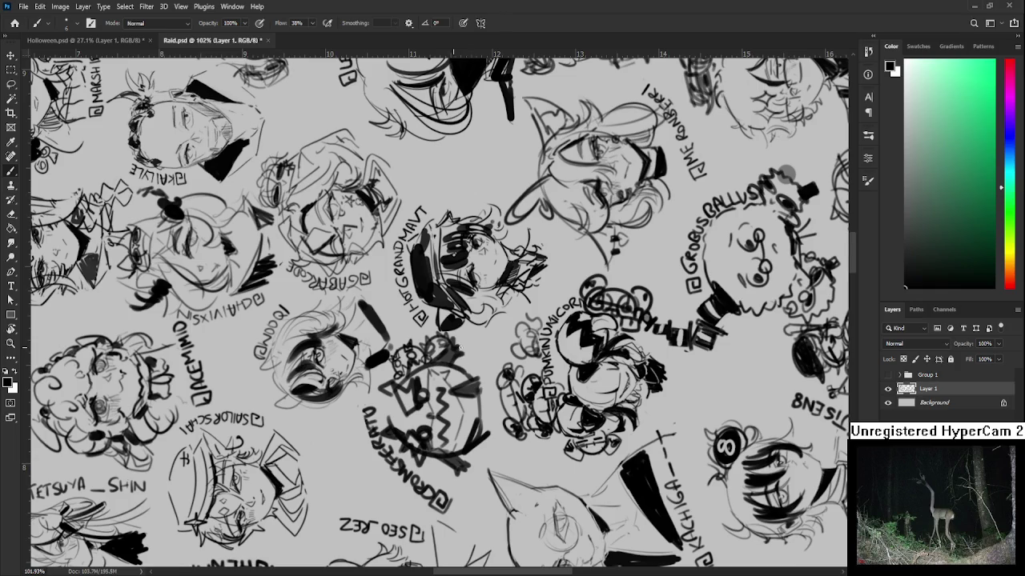
key("r")
left_click_drag(461, 348, 450, 415)
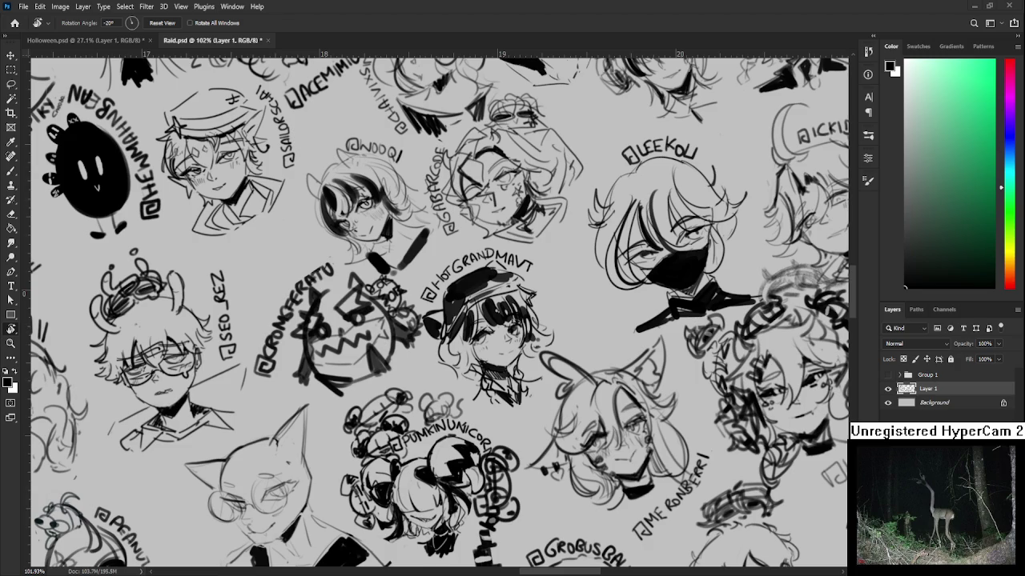
scroll(550, 433, "down", 3)
left_click_drag(550, 433, 525, 449)
scroll(525, 448, "down", 3)
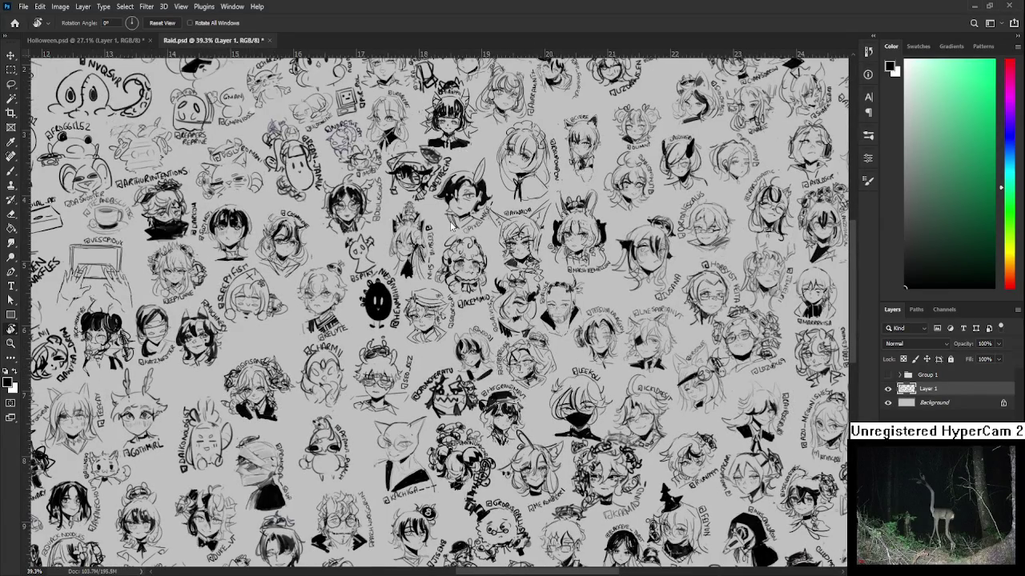
key("ctrl+s")
key("ctrl+w")
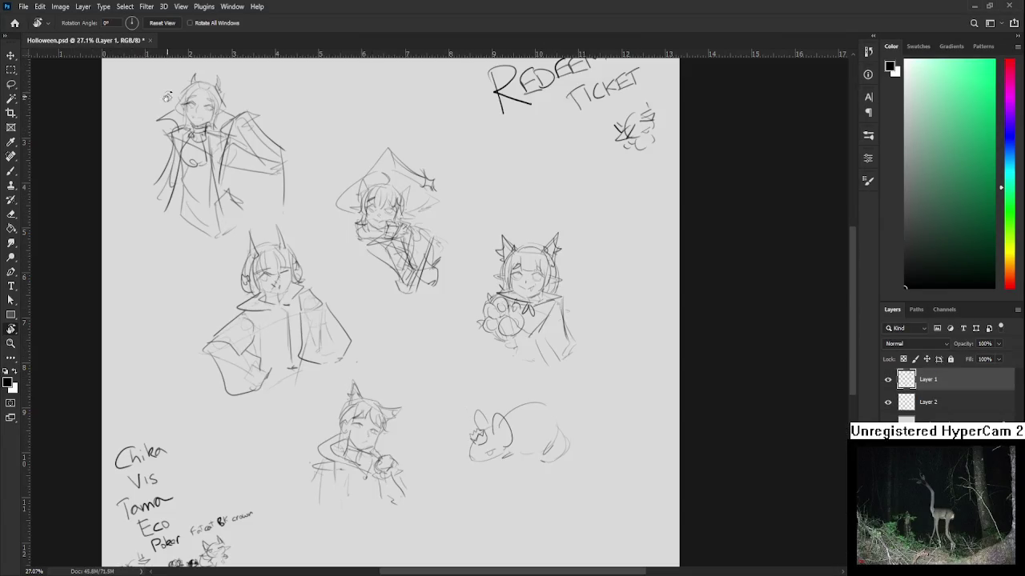
Step: Zoom to the horned character in the big coat and lasso around it
scroll(321, 312, "up", 1)
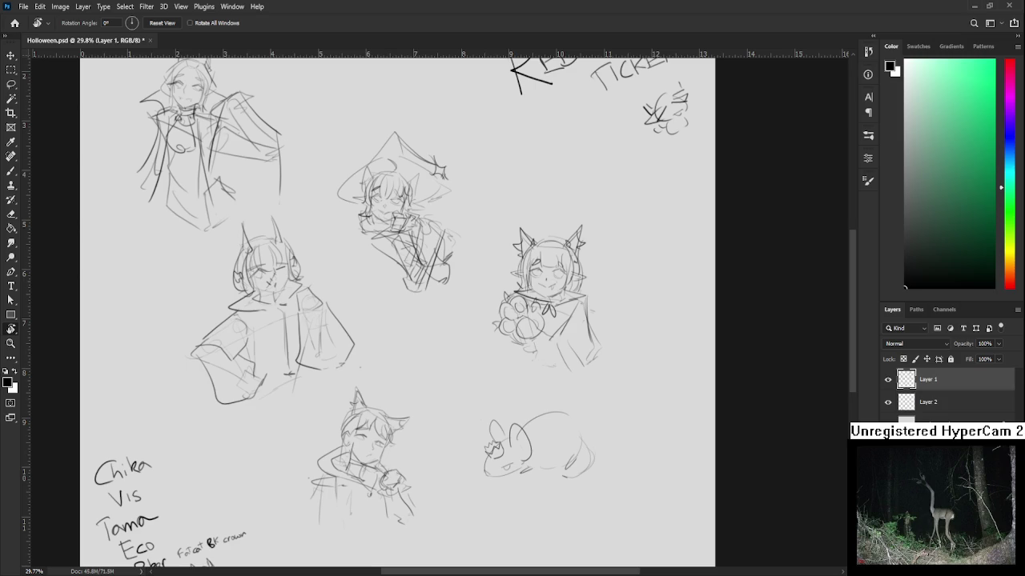
scroll(493, 471, "down", 2)
scroll(484, 453, "up", 2)
scroll(494, 452, "up", 2)
scroll(494, 450, "down", 1)
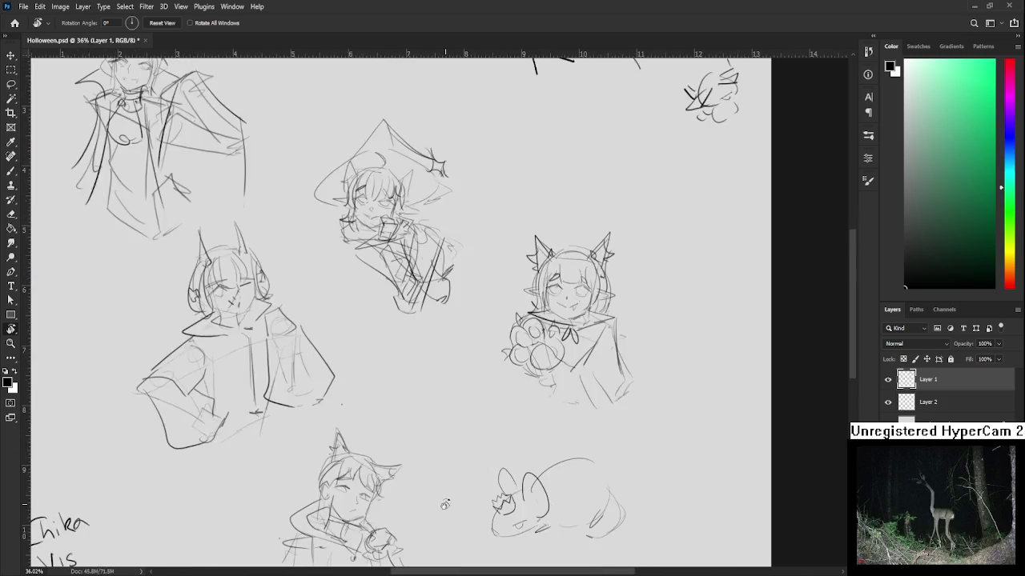
scroll(494, 451, "down", 2)
scroll(377, 338, "up", 1)
scroll(377, 338, "up", 1)
scroll(377, 338, "up", 1)
key("l")
mouse_move(284, 290)
left_mouse_down()
mouse_move(346, 459)
mouse_move(215, 348)
left_mouse_up()
Step: Narrow the figure to about 94% width with a slight slant, then deselect
key("ctrl+t")
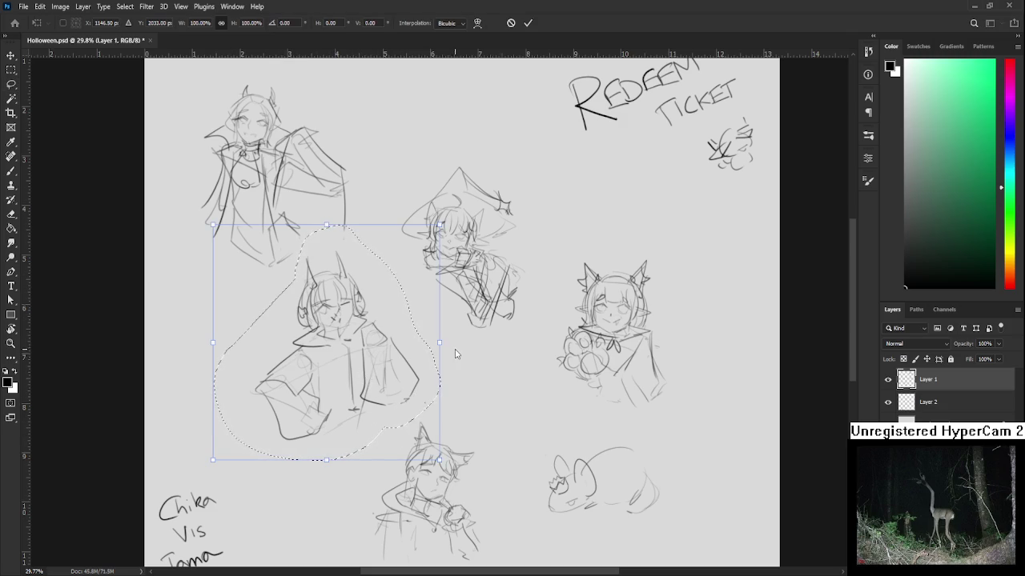
left_click_drag(438, 343, 425, 352)
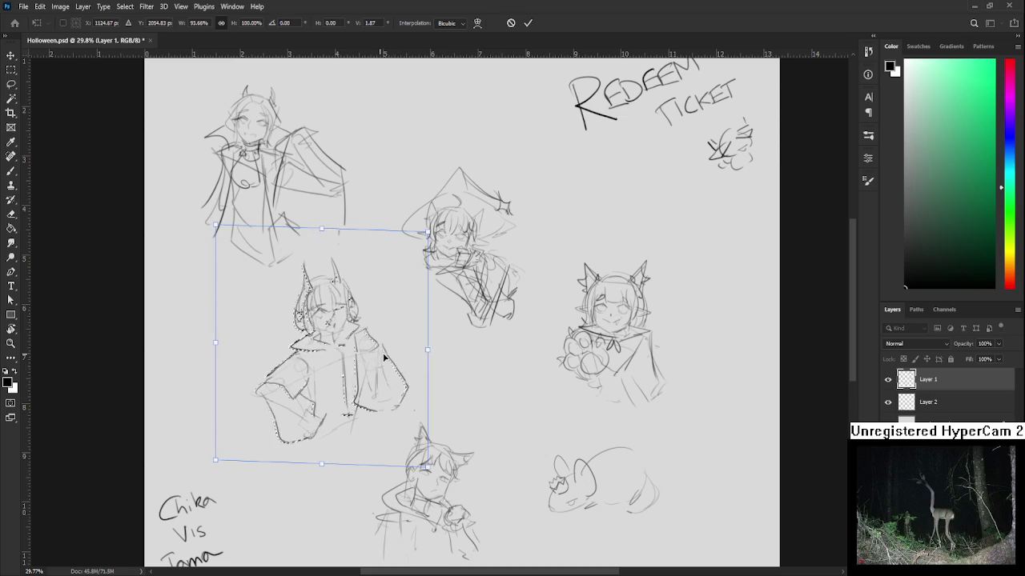
key("Return")
key("ctrl+d")
scroll(439, 359, "down", 3)
mouse_move(311, 103)
left_mouse_down()
mouse_move(644, 365)
mouse_move(312, 104)
left_mouse_up()
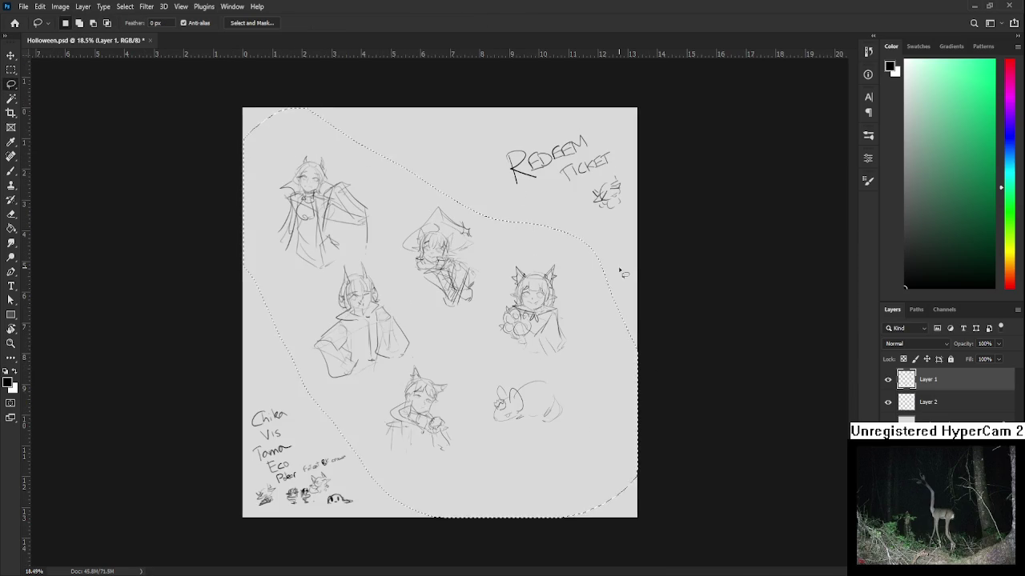
Step: Cut the selected character sketches onto a new layer and check both layers' contents
key("ctrl+j")
left_click(887, 379)
left_click(887, 379)
left_click(887, 402)
left_click(886, 402)
left_click(887, 402)
left_click(887, 402)
Step: Lasso the small bottom-left doodles and cut them from Layer 1 onto their own layer
left_click_drag(342, 495, 356, 483)
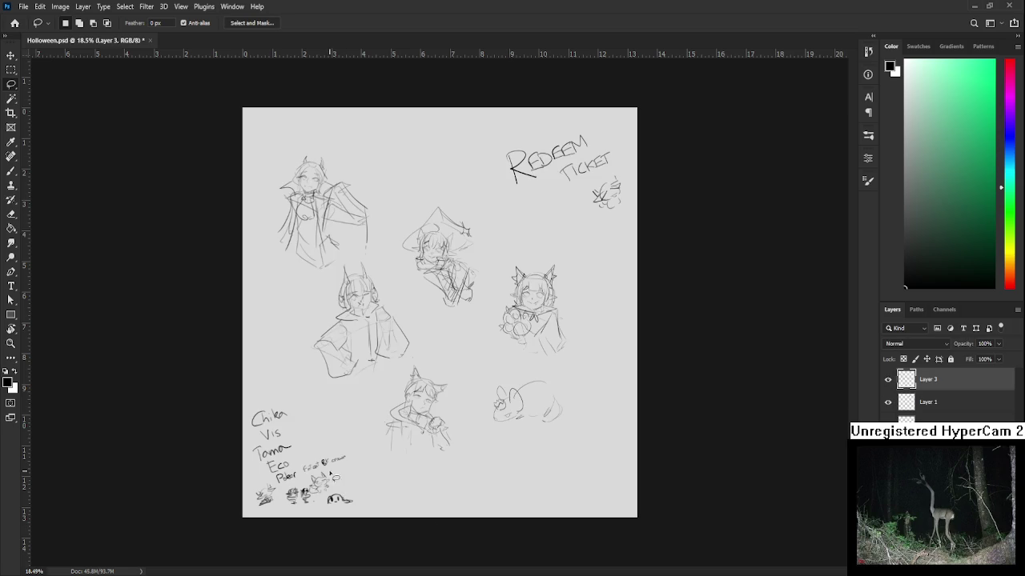
left_click(937, 406)
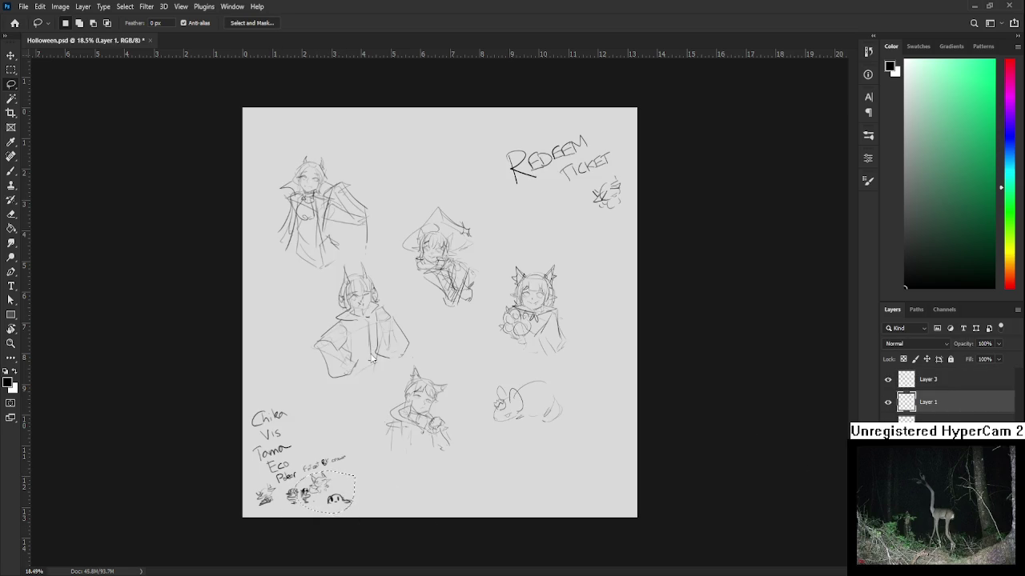
left_click(928, 418)
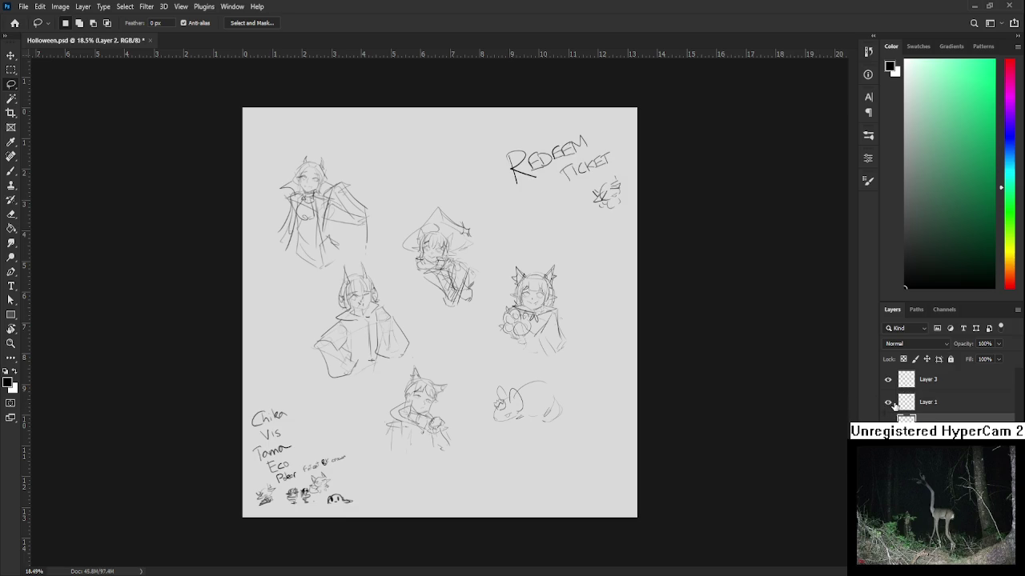
Step: Delete Layer 1, removing the REDEEM TICKET lettering and name notes
left_click(936, 405)
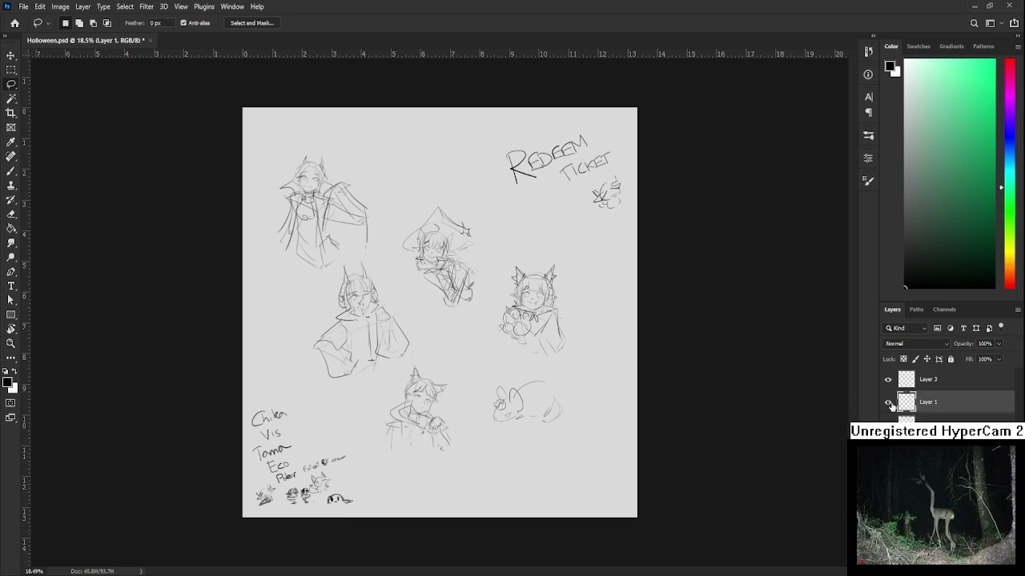
key("Delete")
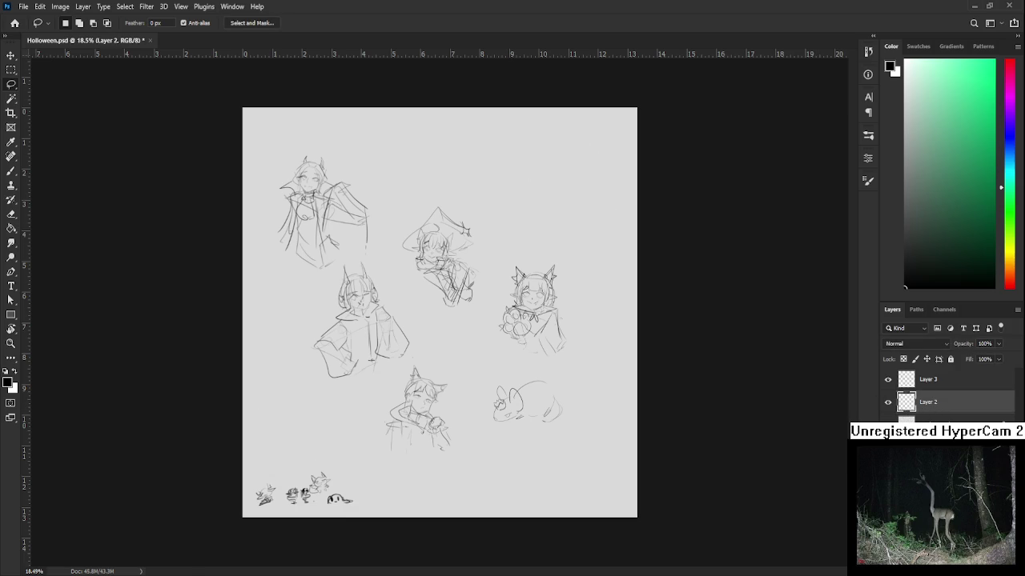
scroll(496, 365, "up", 1)
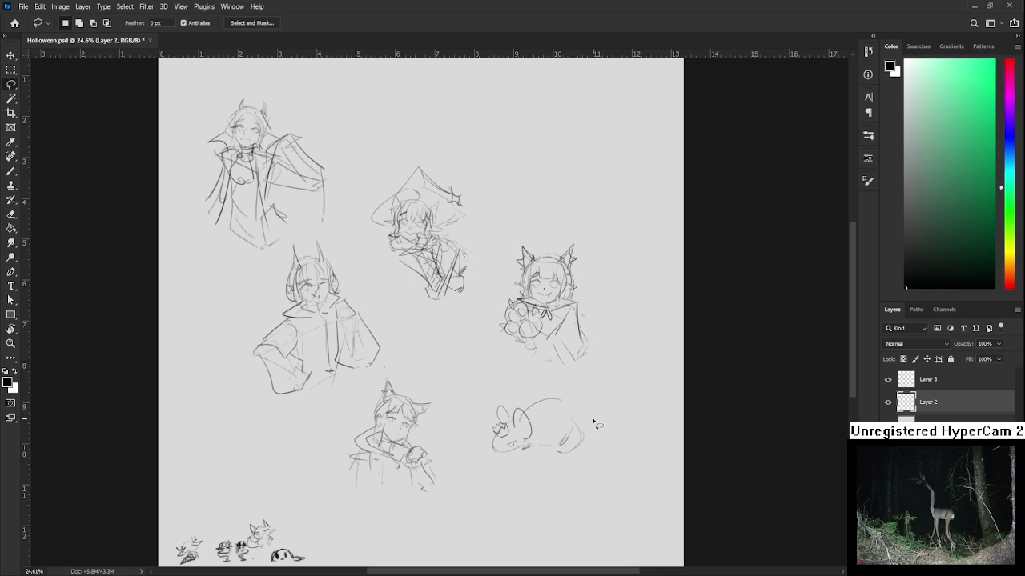
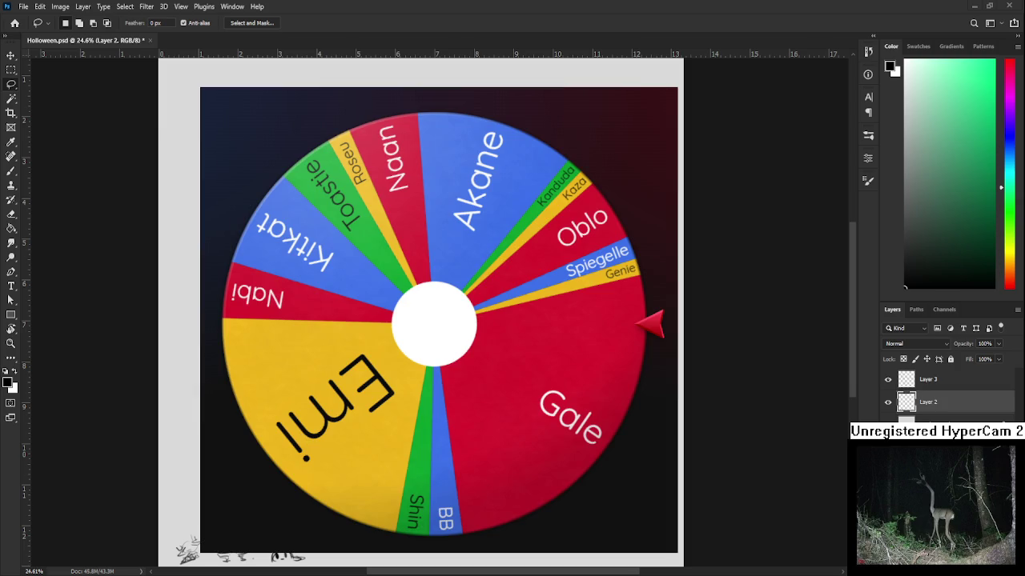
Step: Spin the Wheel of Names, remove the winner Akane, and spin again
left_click(392, 317)
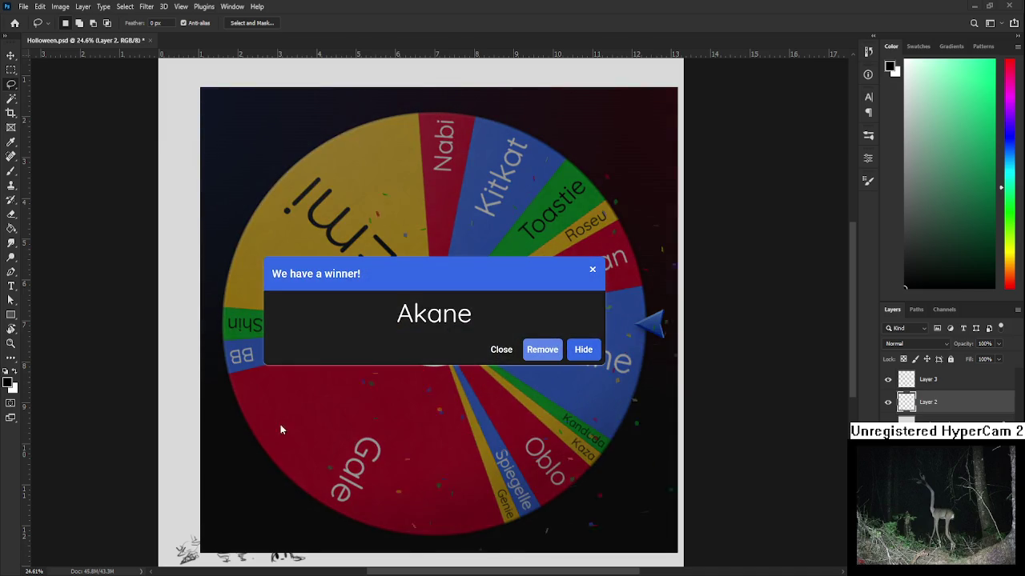
left_click(554, 353)
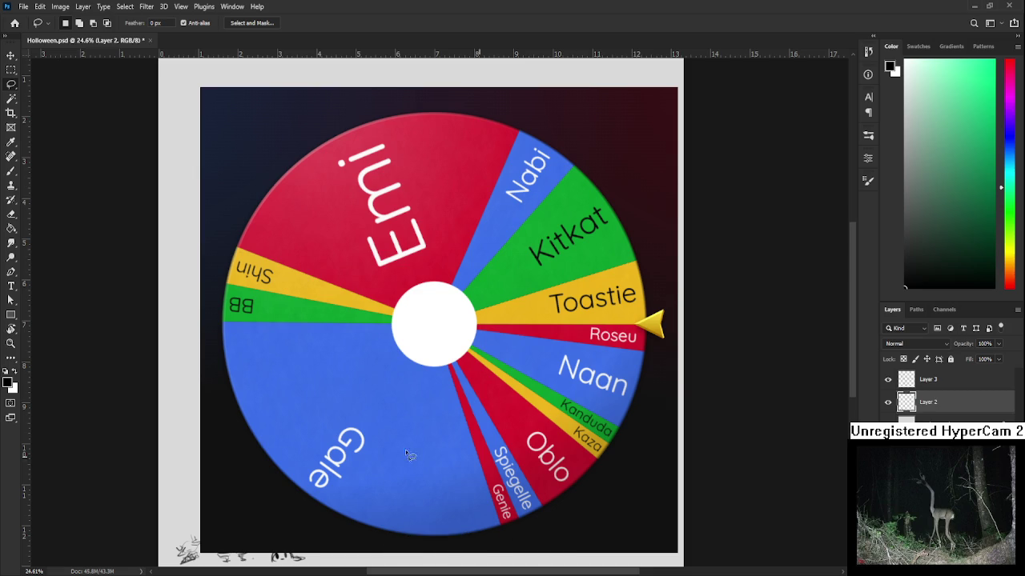
key("b")
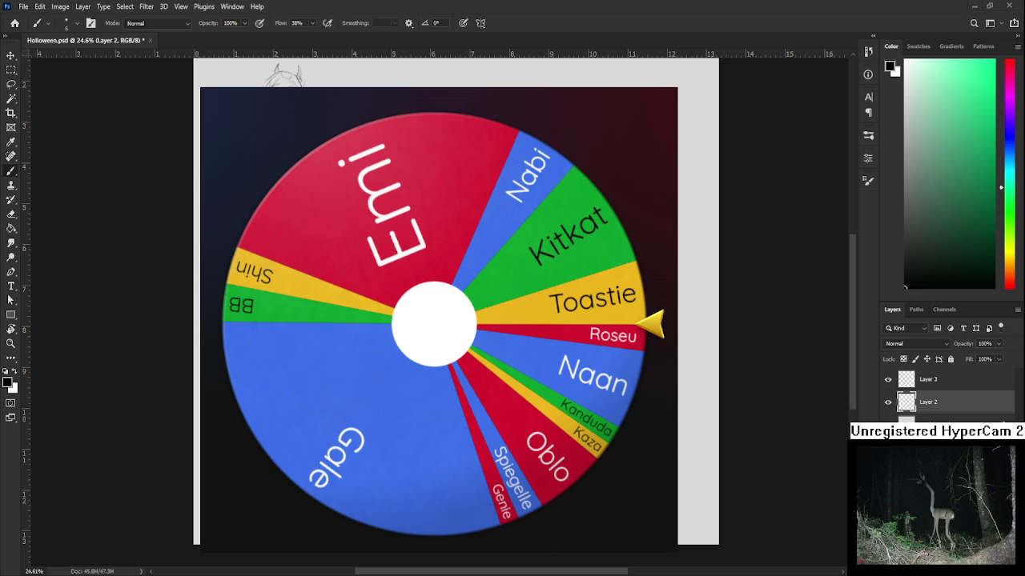
left_click(481, 328)
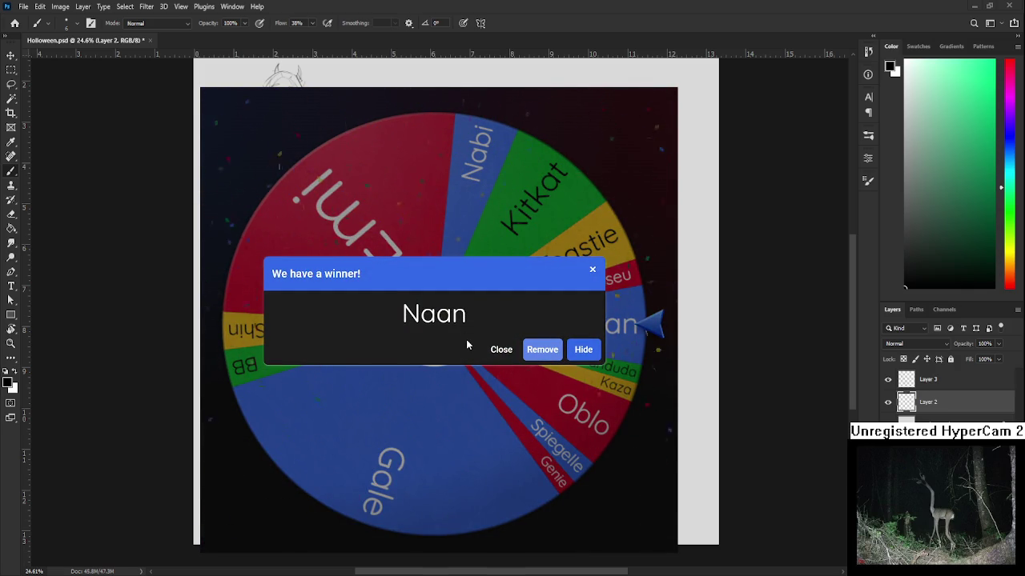
Step: Remove winner Naan, spin once more, and remove winner Gale
left_click(539, 352)
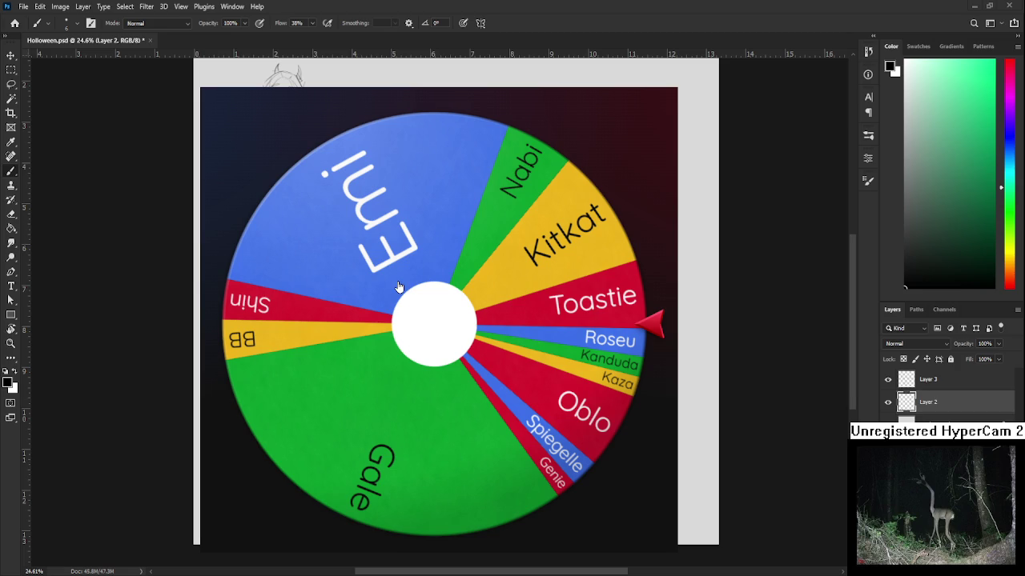
left_click(434, 328)
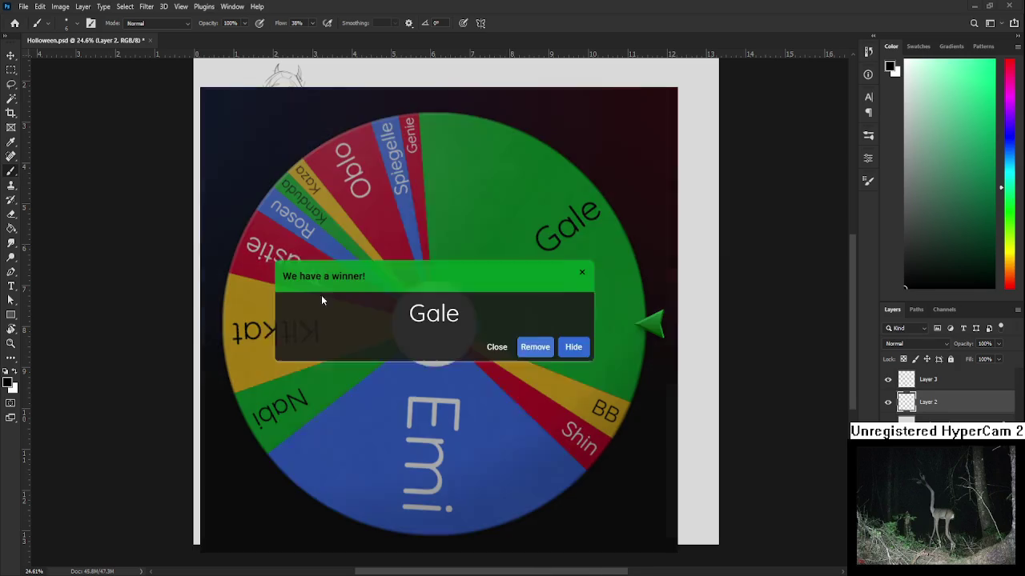
left_click(541, 353)
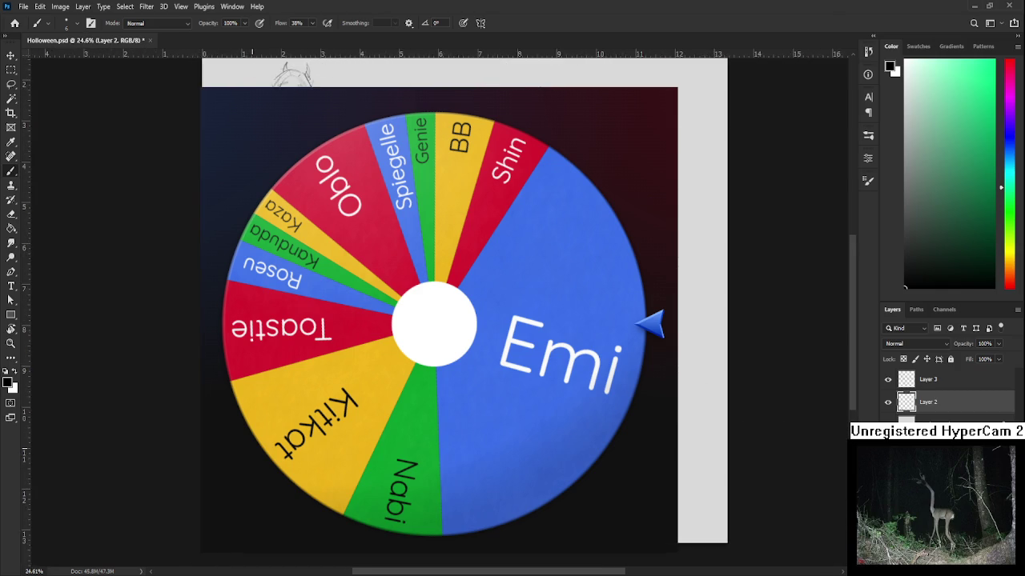
Step: Zoom in on the sketch and rotate the canvas view about -9°
scroll(252, 452, "up", 2)
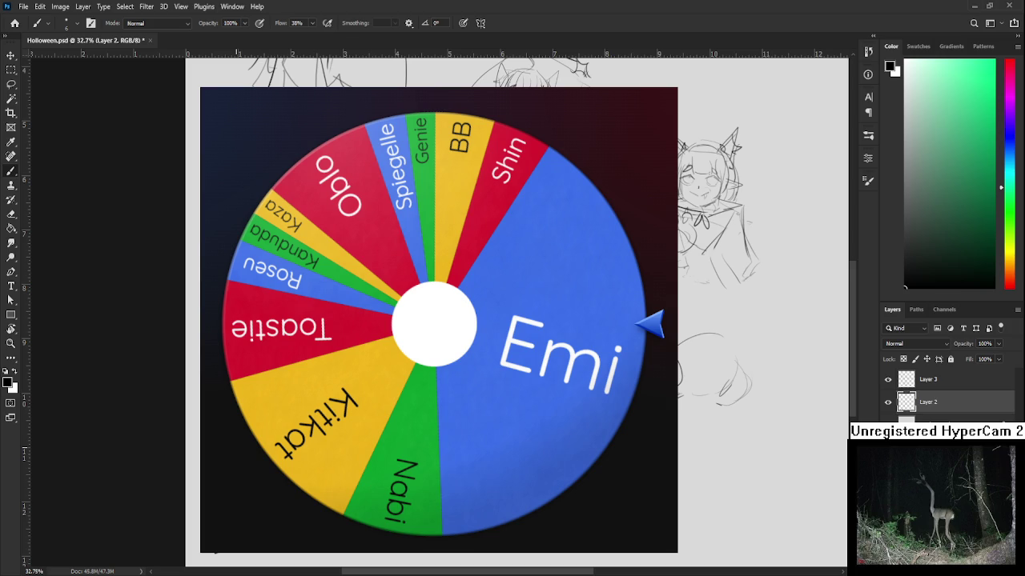
scroll(238, 480, "down", 1)
scroll(239, 481, "down", 1)
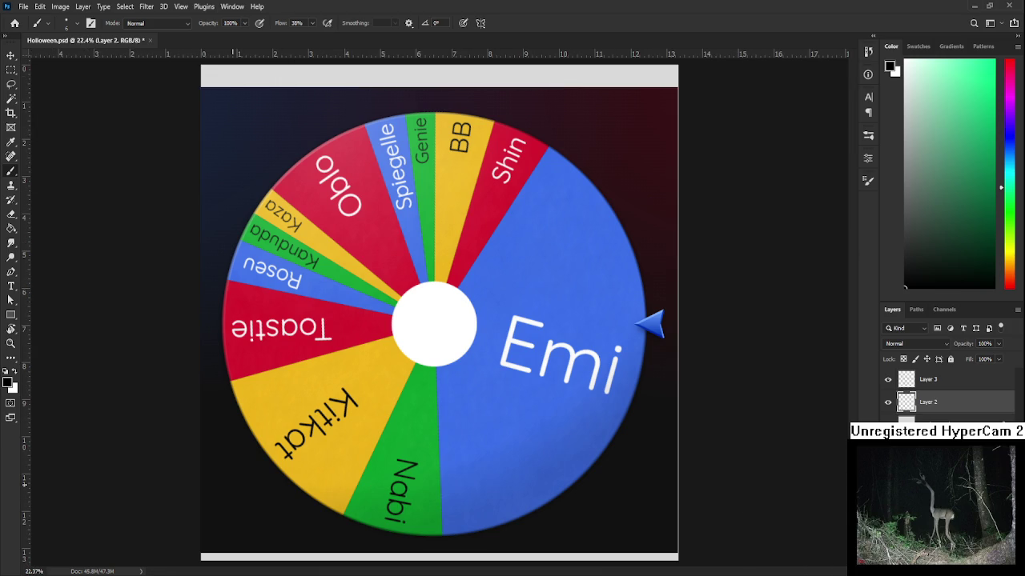
scroll(231, 484, "up", 1)
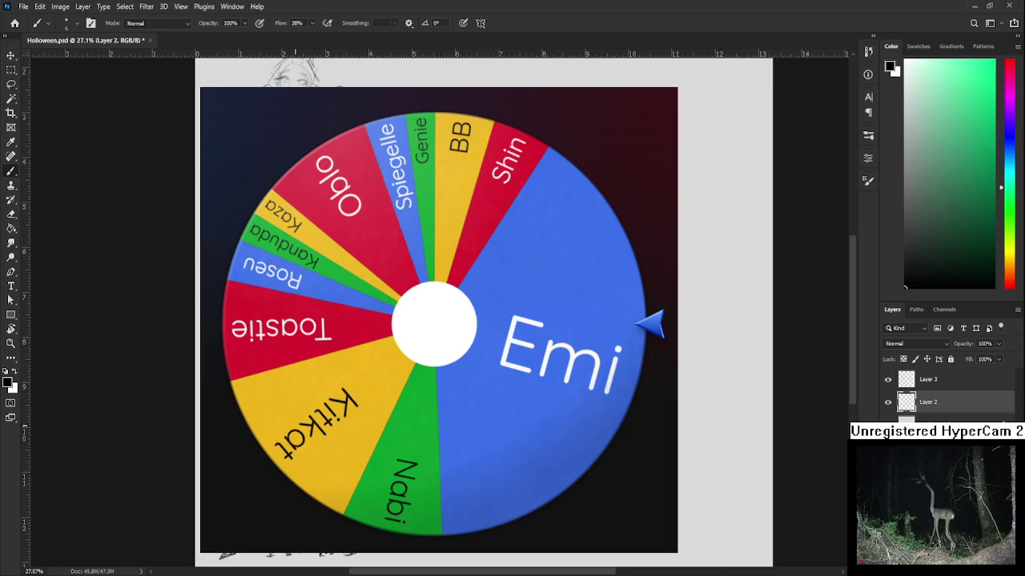
scroll(160, 480, "up", 1)
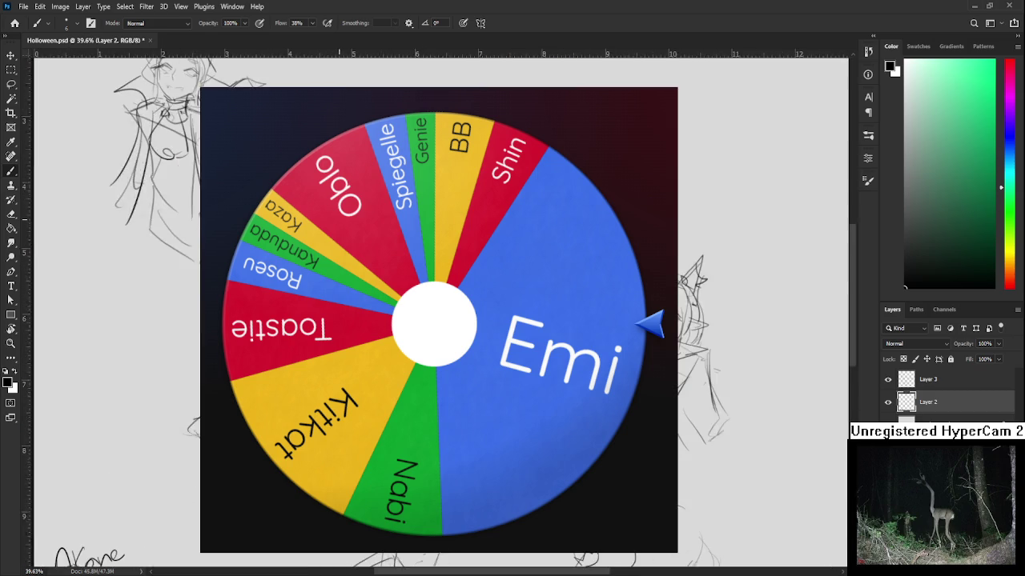
scroll(160, 480, "up", 1)
scroll(160, 480, "up", 2)
key("r")
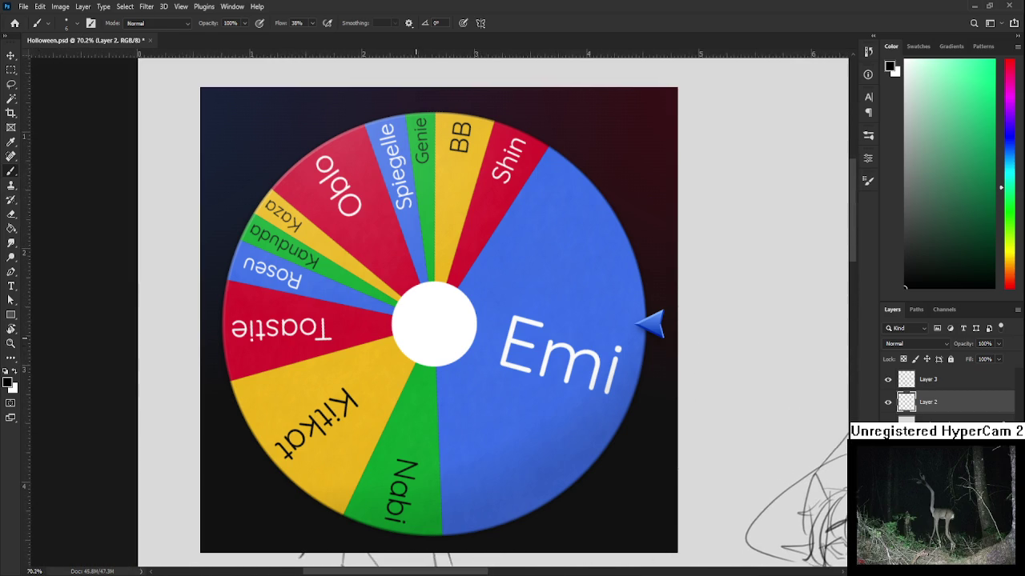
left_click_drag(160, 480, 144, 449)
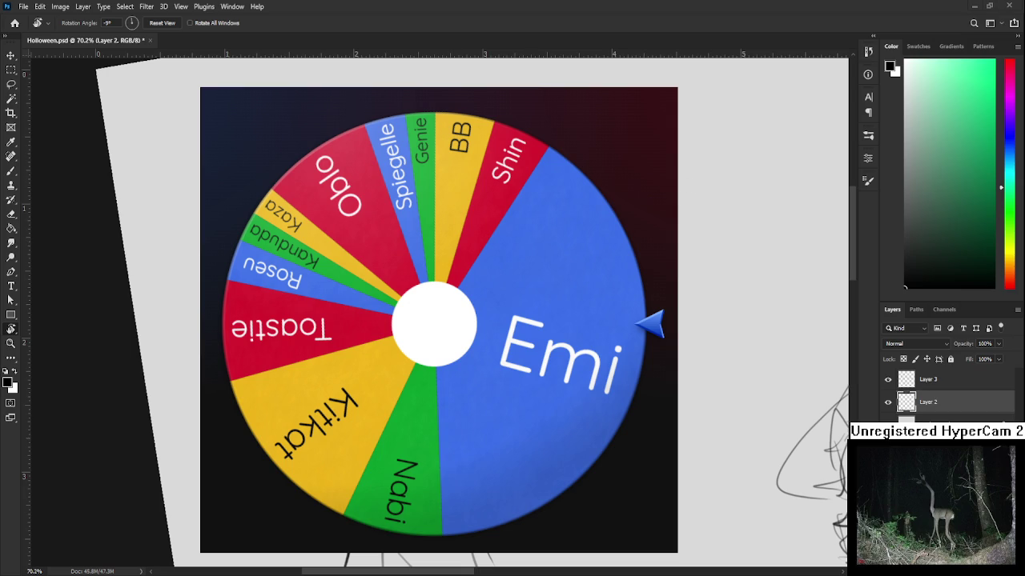
Step: Make Layer 3 the active layer and switch to the Brush
scroll(379, 293, "up", 1)
scroll(379, 294, "up", 1)
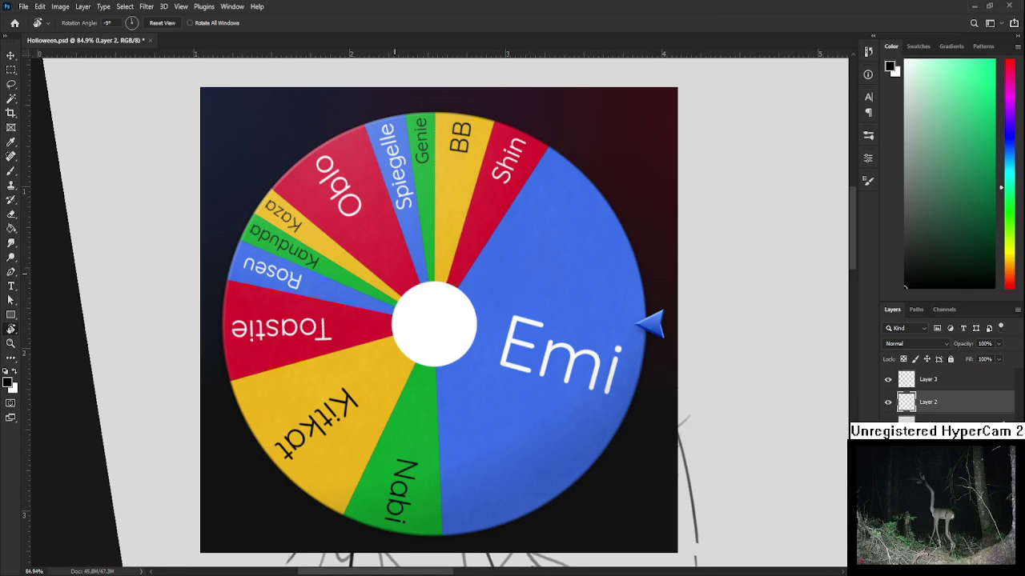
left_click(911, 382)
key("b")
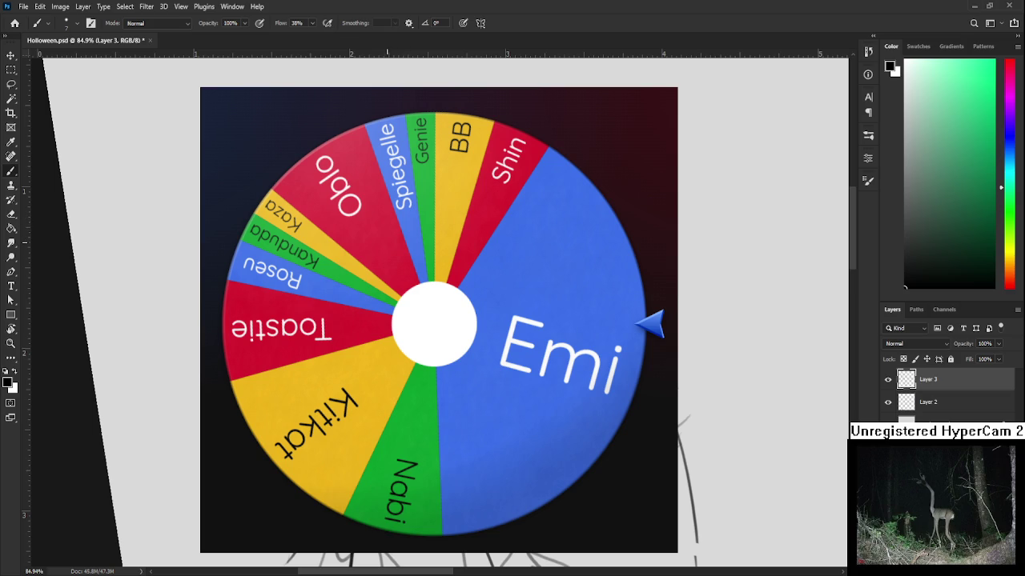
Step: Slightly resize the layer content with free transform (Ctrl+T)
left_click_drag(398, 224, 388, 235)
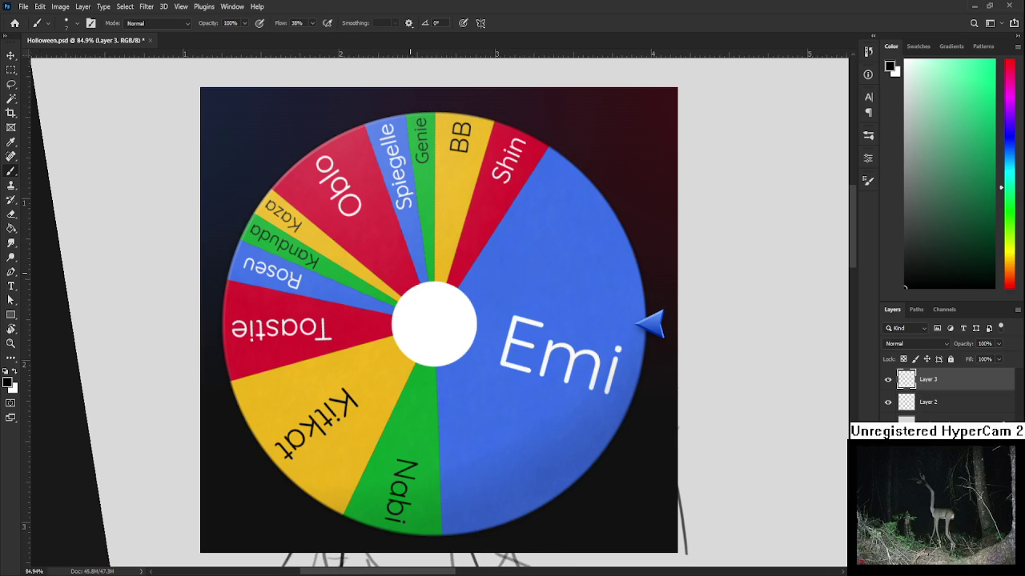
left_click_drag(410, 273, 444, 272)
key("l")
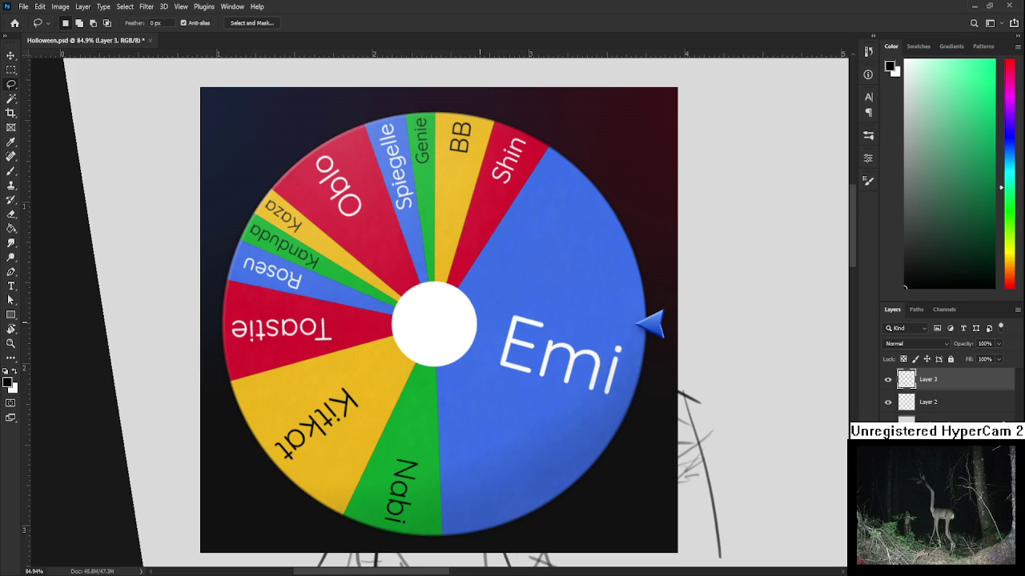
key("ctrl+t")
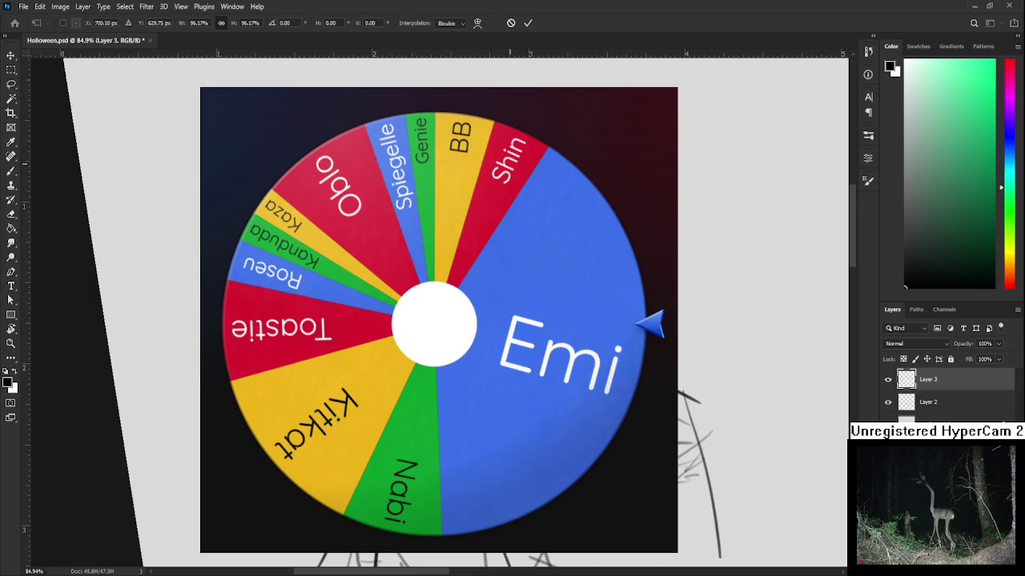
left_click_drag(489, 320, 456, 320)
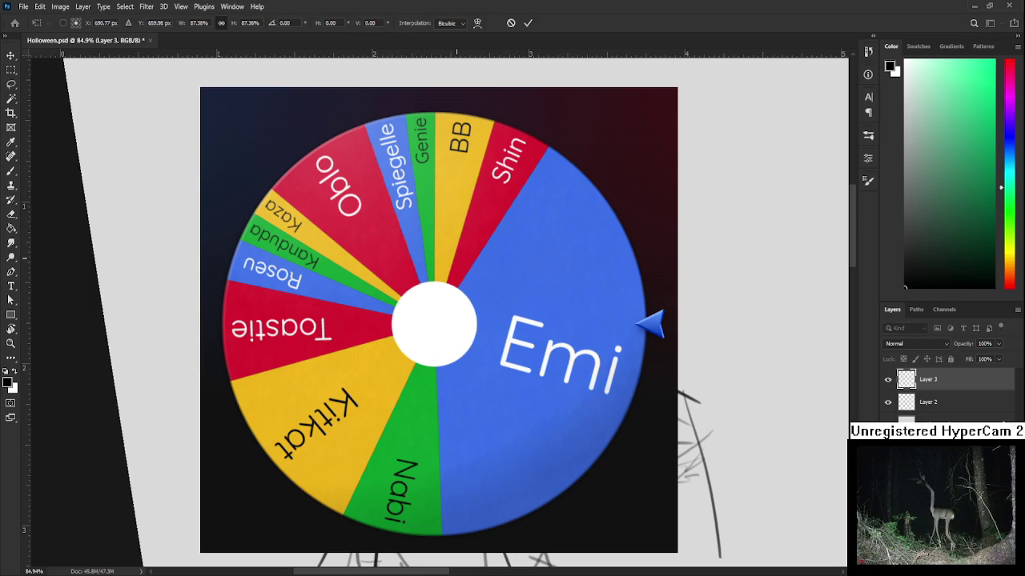
key("Return")
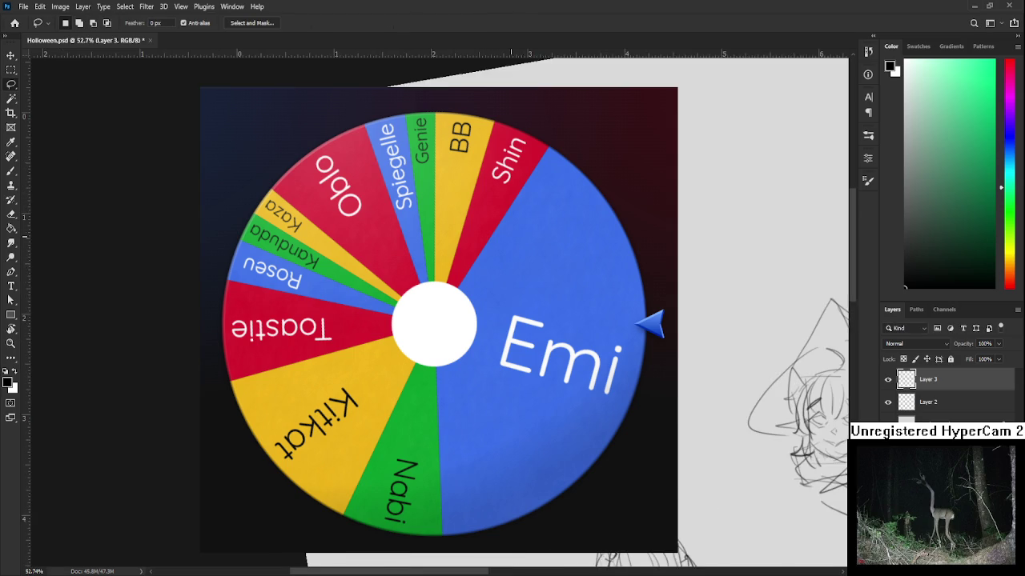
scroll(513, 264, "up", 1)
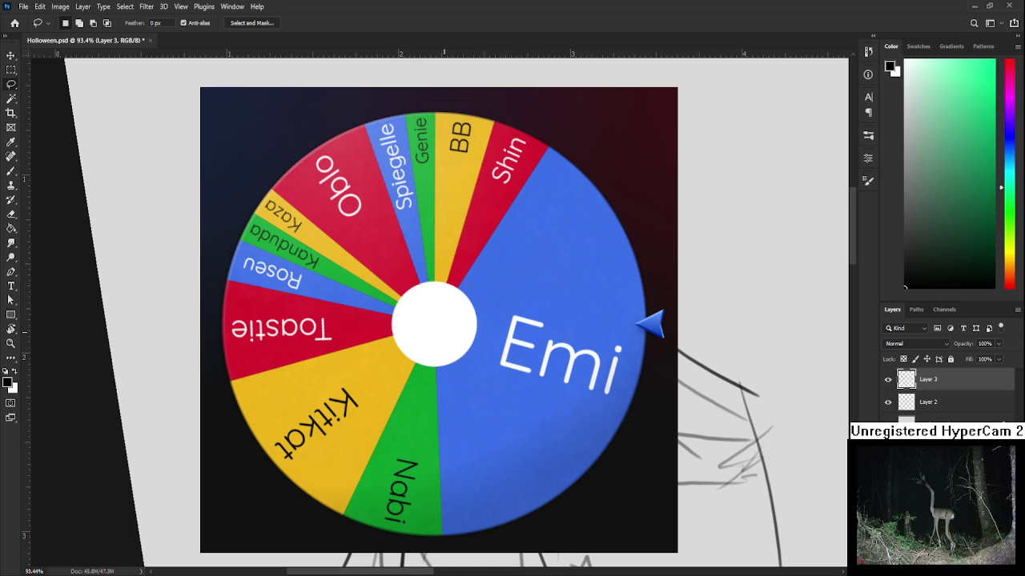
key("ctrl+t")
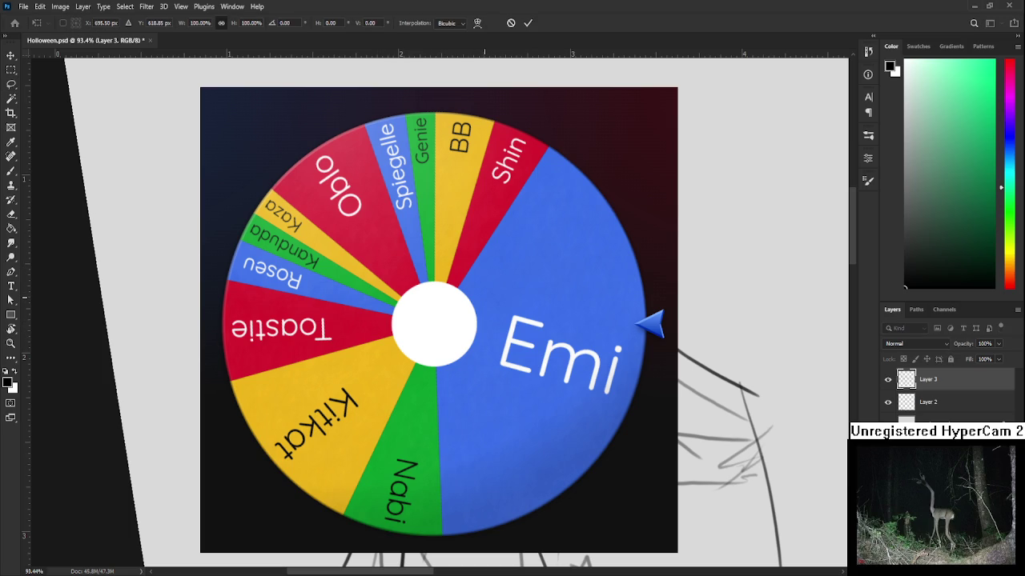
key("Return")
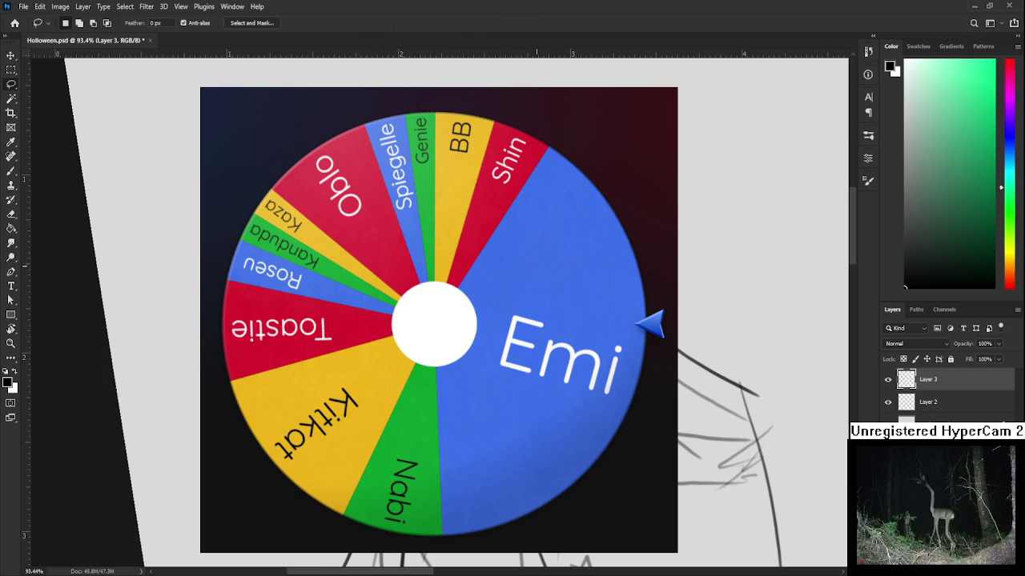
scroll(535, 320, "down", 5)
Step: Rotate the view to -17°, zoom to 182% on the face, and take the Brush
key("r")
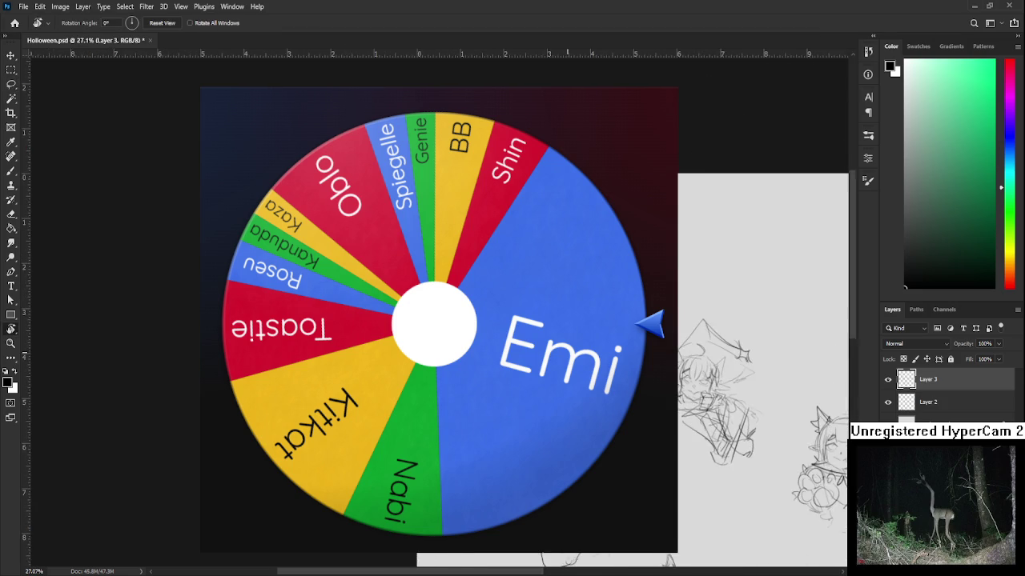
left_click_drag(534, 320, 561, 305)
scroll(520, 287, "up", 2)
scroll(501, 320, "up", 3)
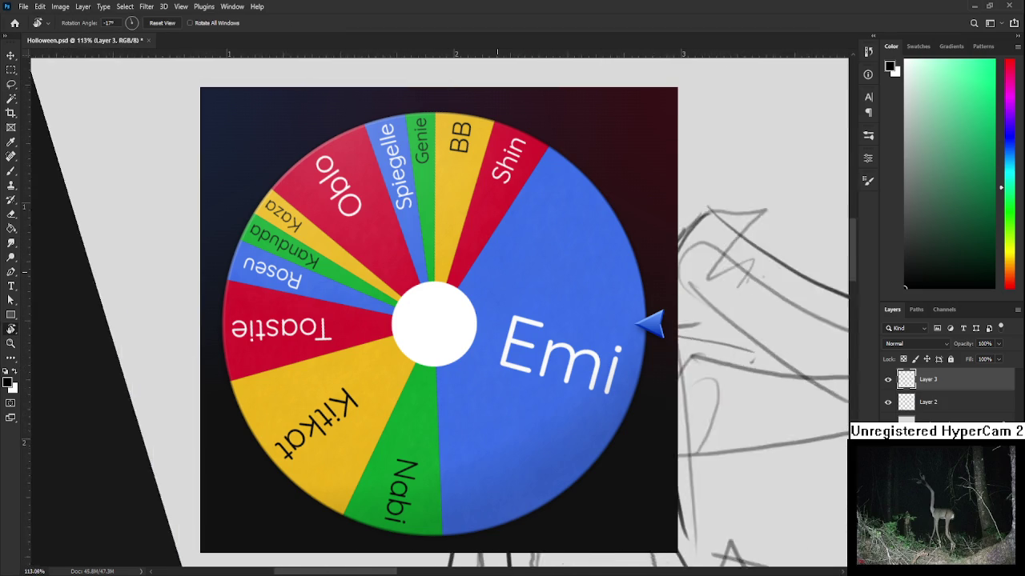
scroll(480, 321, "up", 3)
scroll(456, 321, "up", 2)
scroll(432, 320, "up", 2)
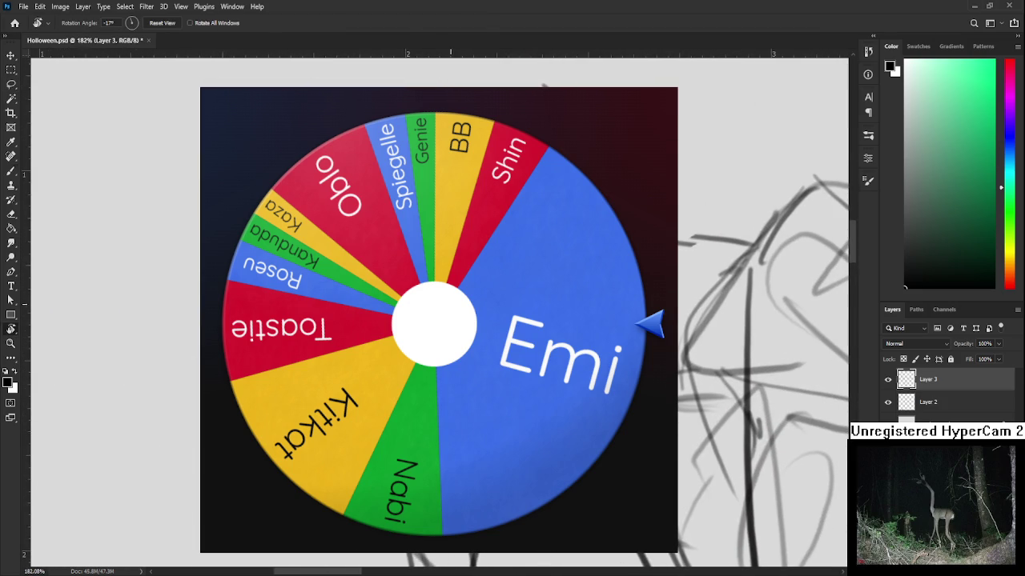
key("b")
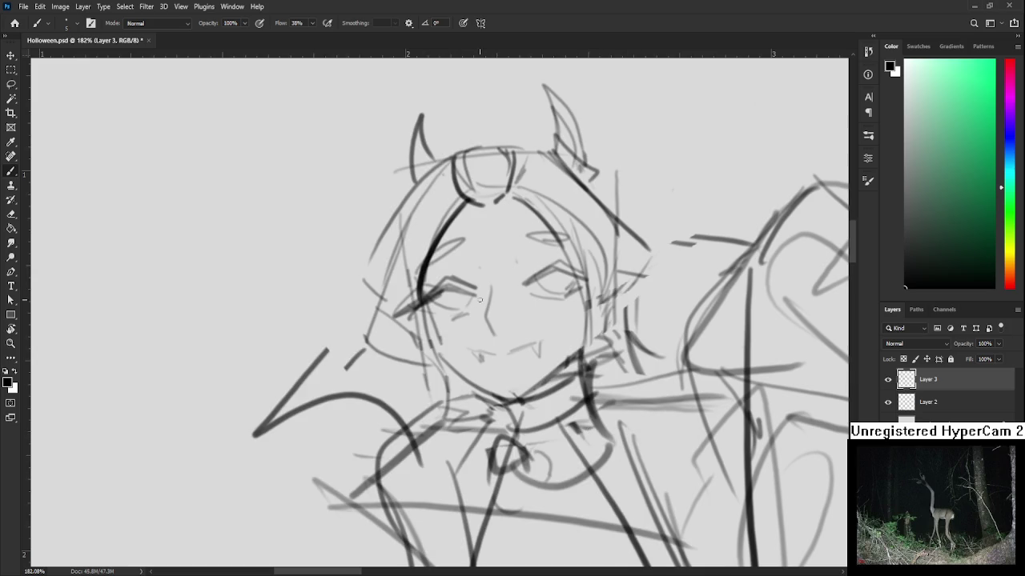
Step: Darken the left eyelid line and draw a small oval iris in the left eye
left_click_drag(468, 305, 397, 276)
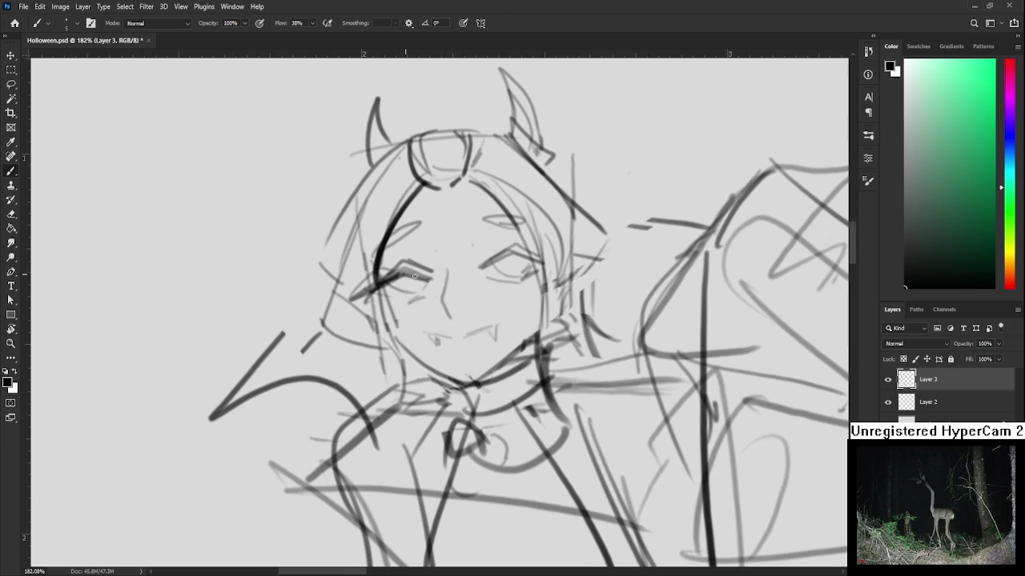
mouse_move(430, 274)
left_mouse_down()
mouse_move(399, 276)
mouse_move(417, 273)
left_mouse_up()
key("p")
key("shift+p")
key("e")
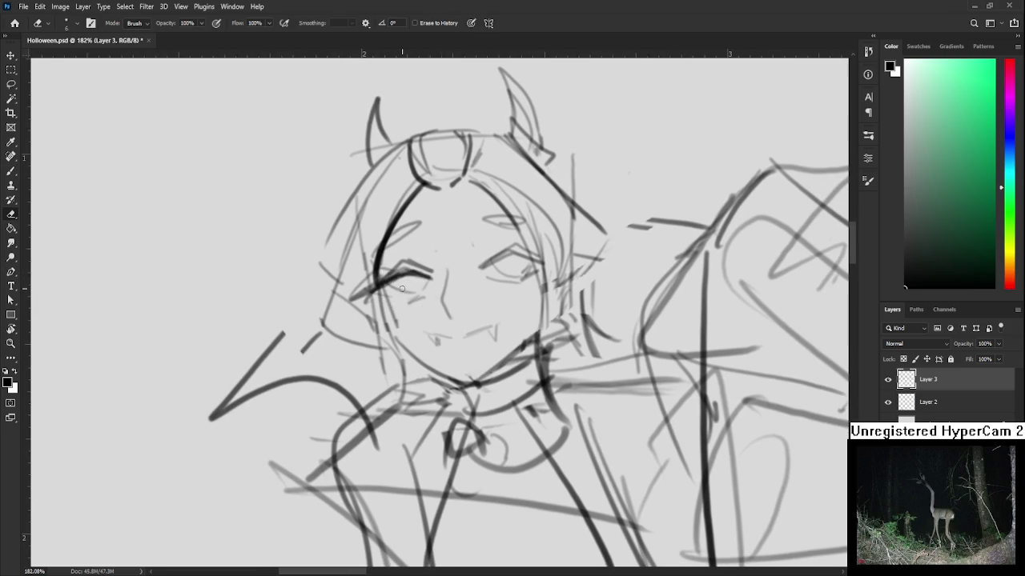
key("b")
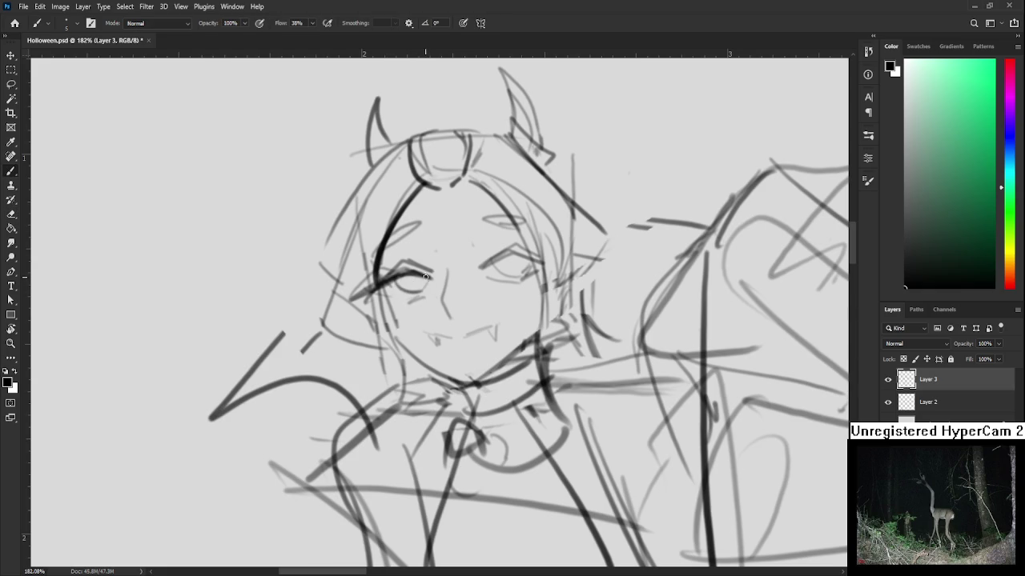
left_click_drag(424, 276, 409, 320)
key("e")
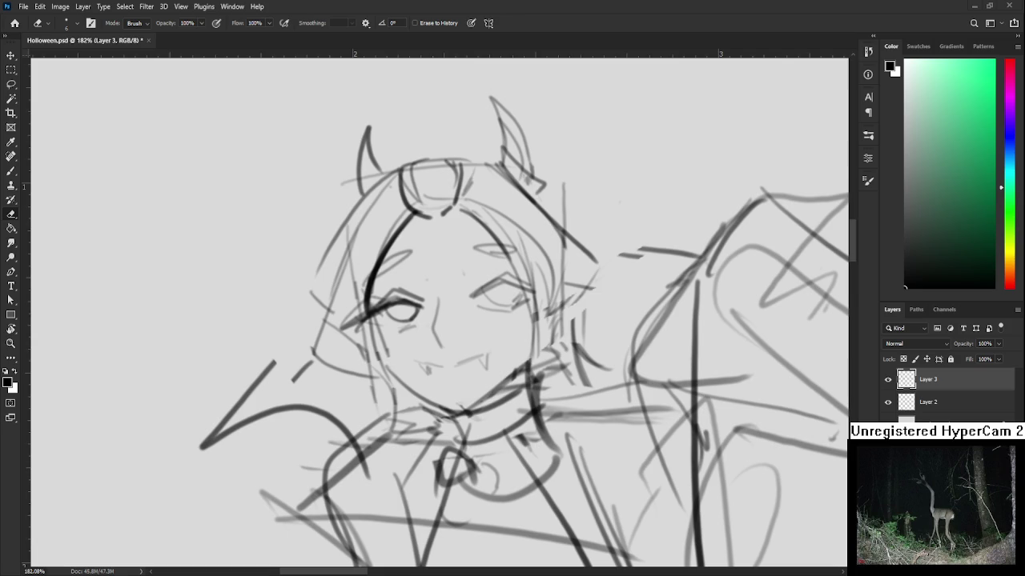
scroll(271, 378, "up", 2)
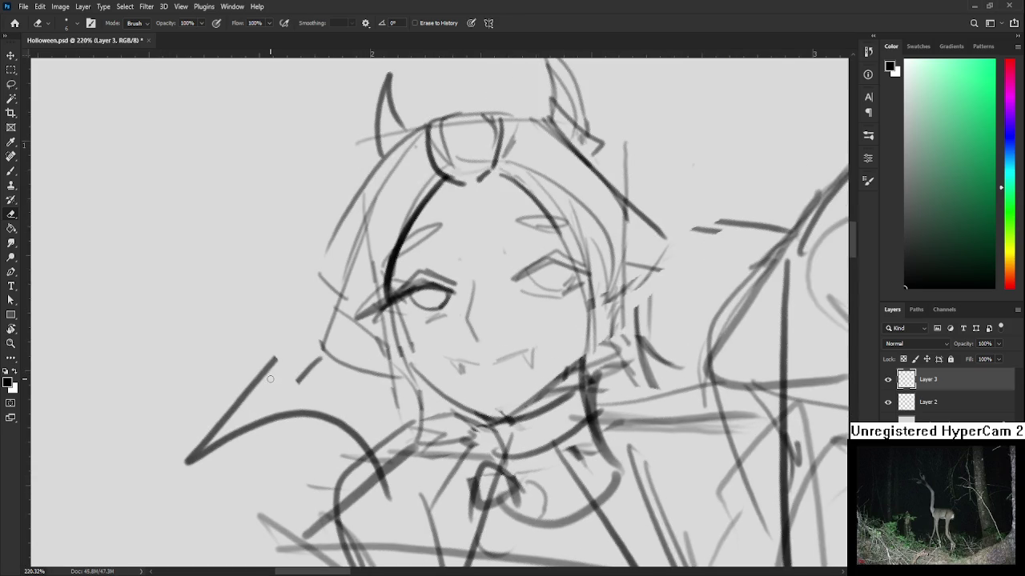
Step: Darken the lash line over the left eye
left_click_drag(416, 334, 383, 371)
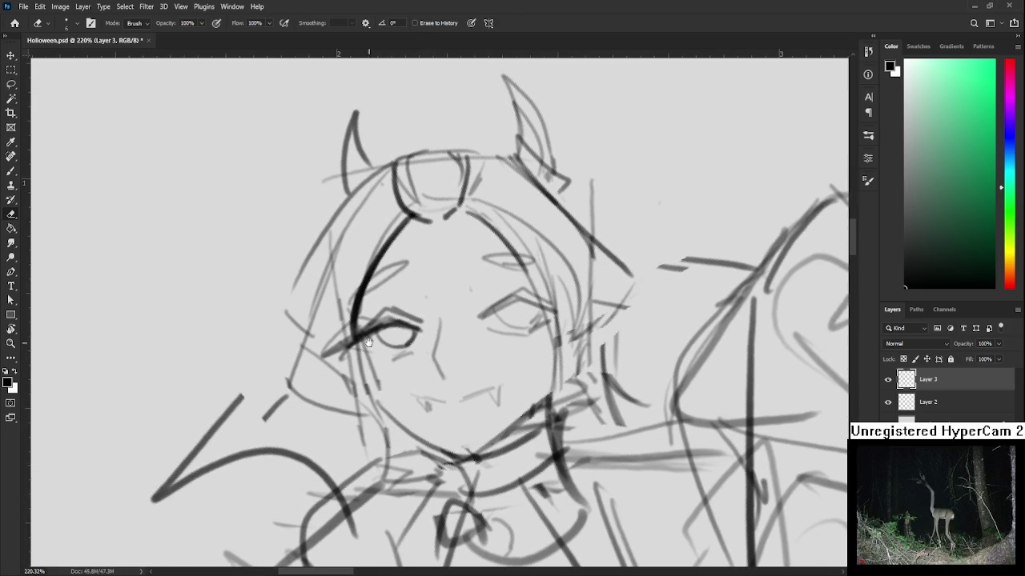
key("b")
mouse_move(377, 313)
left_mouse_down()
mouse_move(422, 319)
mouse_move(391, 303)
mouse_move(405, 318)
left_mouse_up()
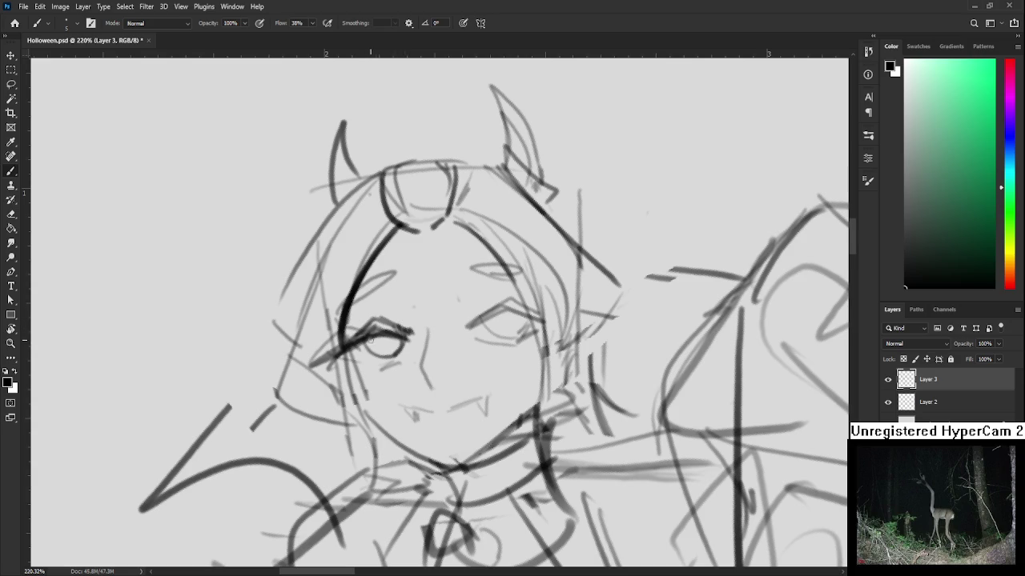
mouse_move(382, 309)
left_mouse_down()
mouse_move(394, 296)
mouse_move(414, 309)
mouse_move(407, 333)
left_mouse_up()
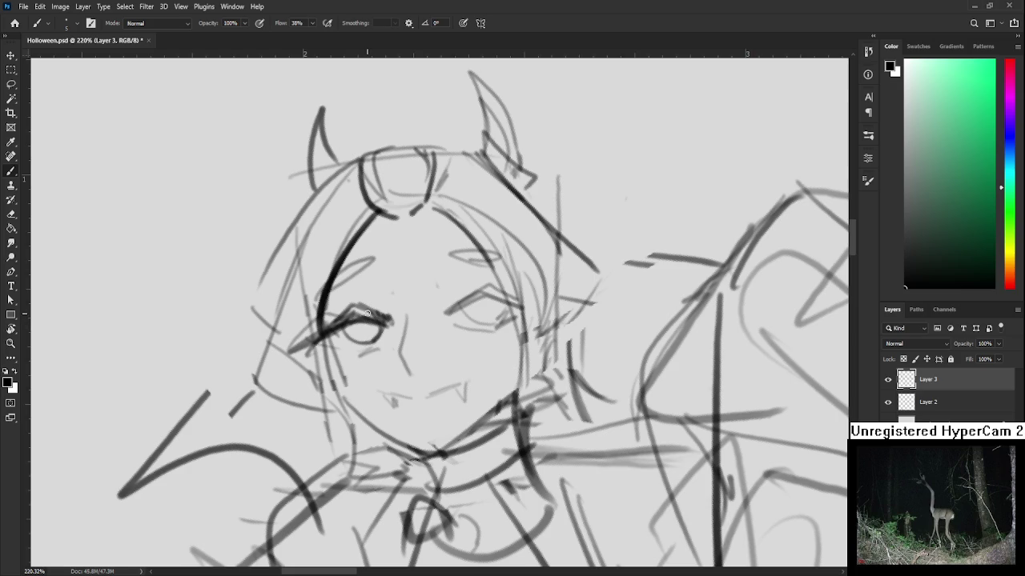
left_click_drag(376, 334, 381, 324)
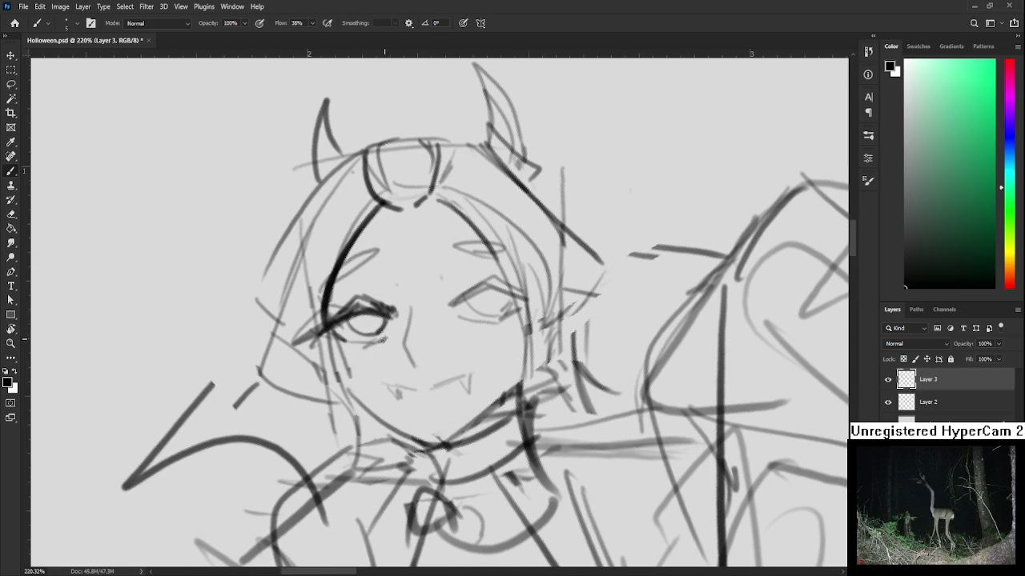
left_click_drag(381, 340, 356, 372)
Step: Reshape the right eye with a lasso selection and free transform, then retry its lid line
key("e")
mouse_move(443, 325)
left_mouse_down()
mouse_move(376, 356)
mouse_move(420, 350)
mouse_move(418, 339)
mouse_move(440, 345)
mouse_move(382, 357)
mouse_move(434, 339)
left_mouse_up()
key("l")
key("ctrl+t")
key("Return")
key("ctrl+d")
key("b")
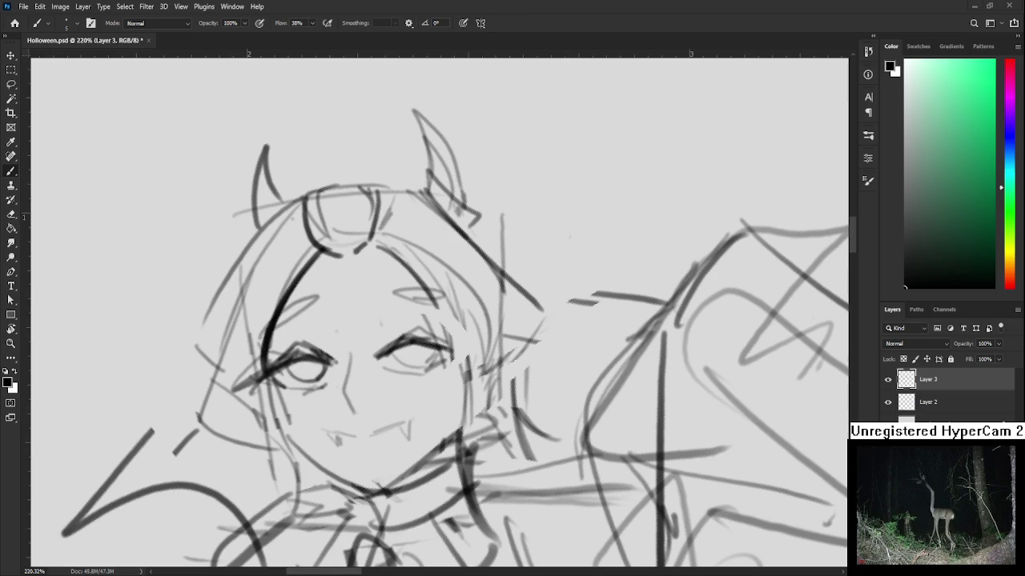
scroll(502, 400, "down", 1)
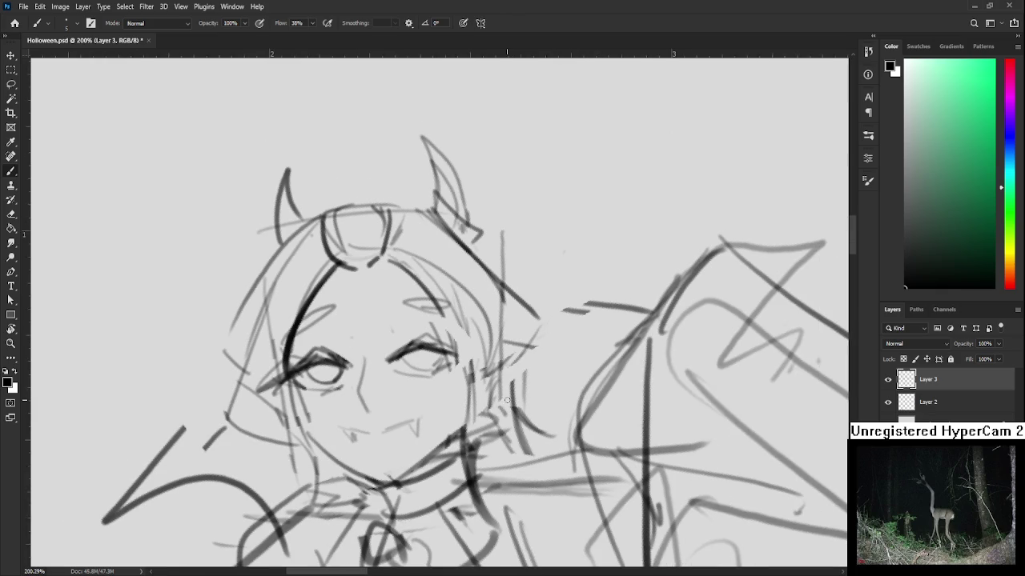
scroll(453, 349, "up", 3)
scroll(453, 350, "down", 1)
scroll(453, 350, "down", 2)
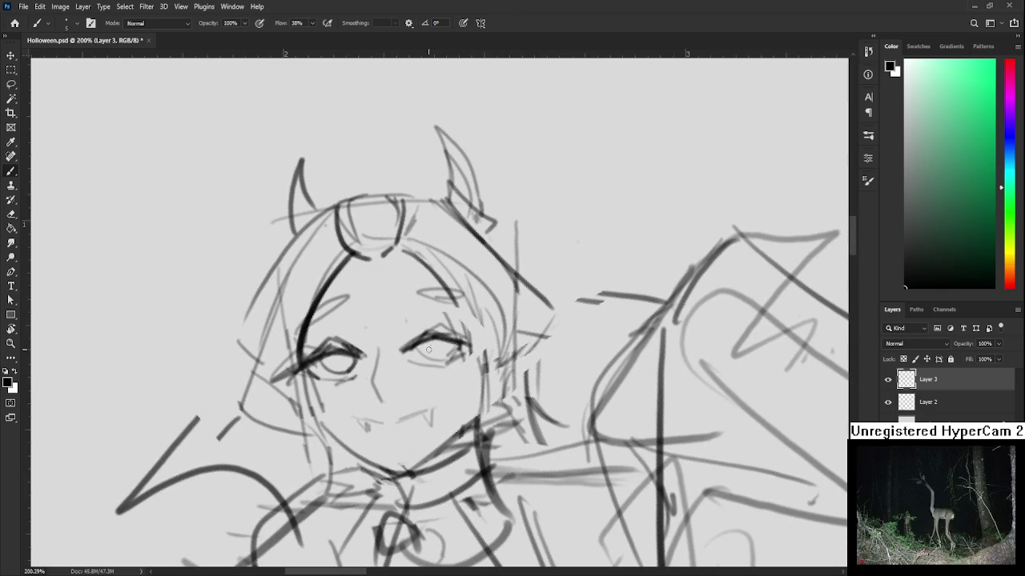
mouse_move(436, 354)
left_mouse_down()
mouse_move(419, 345)
mouse_move(450, 344)
mouse_move(450, 355)
left_mouse_up()
key("ctrl+z")
Step: Try eyebrow strokes above the left and right eyes
key("ctrl+z")
left_click_drag(306, 322, 348, 298)
key("ctrl+z")
mouse_move(414, 295)
left_mouse_down()
mouse_move(474, 299)
mouse_move(445, 260)
left_mouse_up()
key("ctrl+z")
key("e")
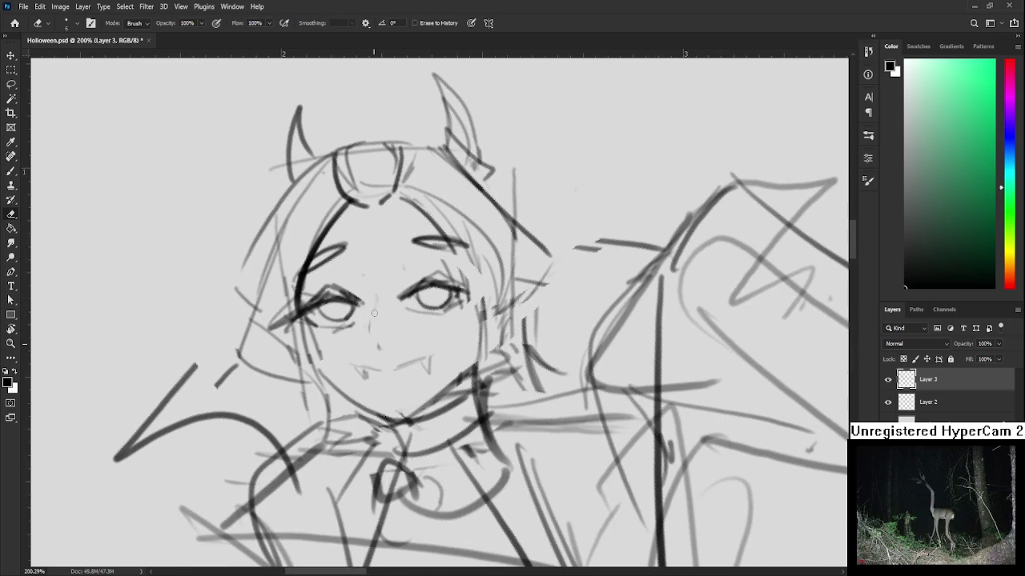
Step: Draw the nose line below the eyes
key("b")
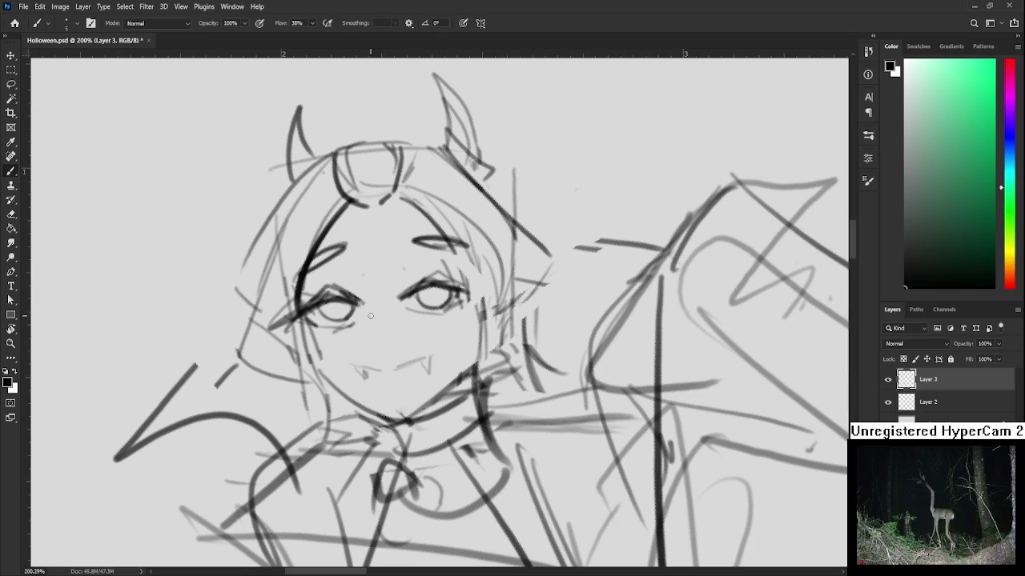
left_click_drag(360, 303, 370, 341)
key("ctrl+z")
left_click_drag(363, 306, 371, 341)
mouse_move(362, 304)
left_mouse_down()
mouse_move(372, 336)
mouse_move(372, 319)
mouse_move(405, 347)
left_mouse_up()
key("ctrl+z")
key("ctrl+z")
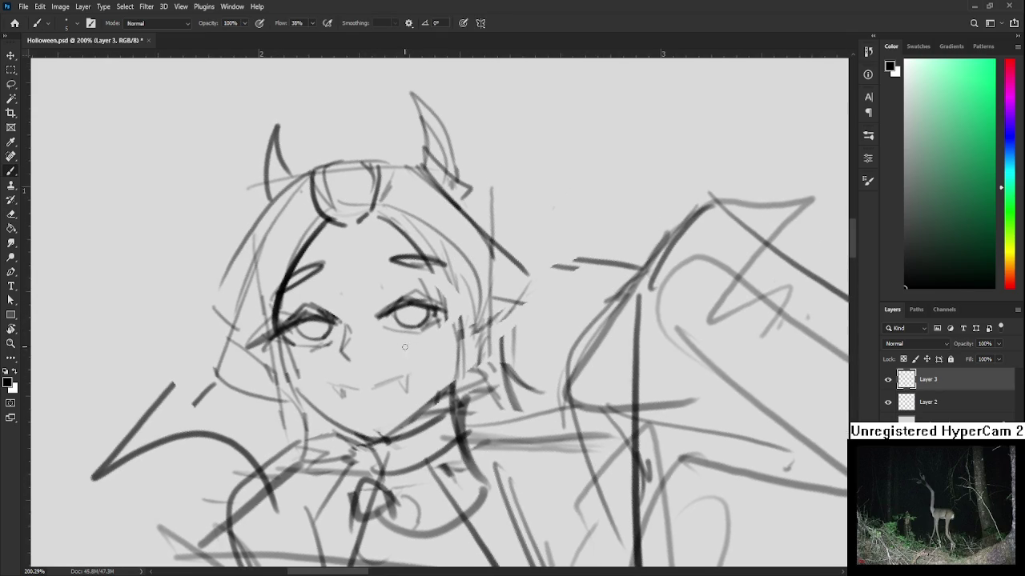
Step: Extend the mouth line and add small fangs to the mouth
scroll(398, 317, "up", 1)
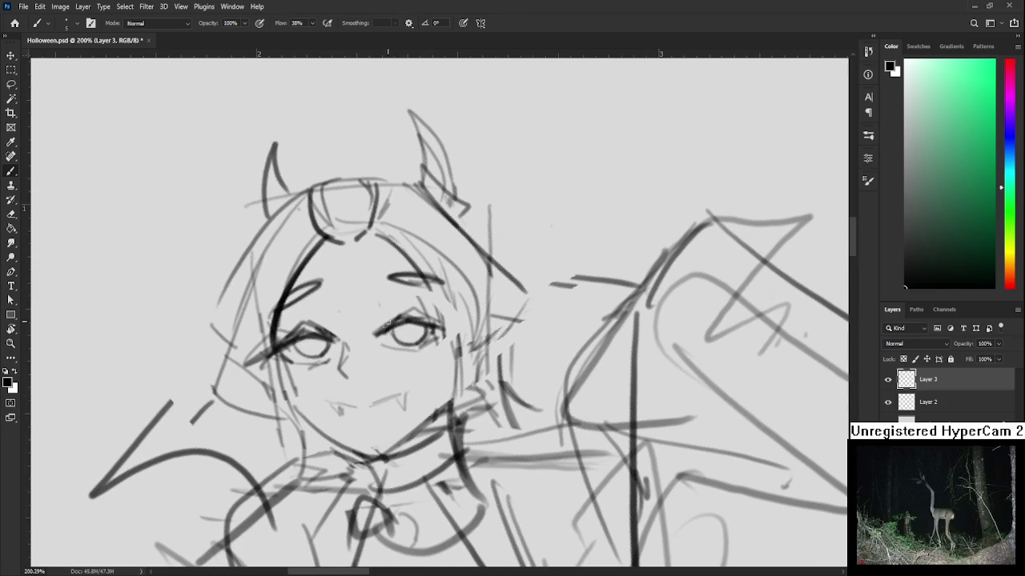
left_click_drag(371, 351, 390, 330)
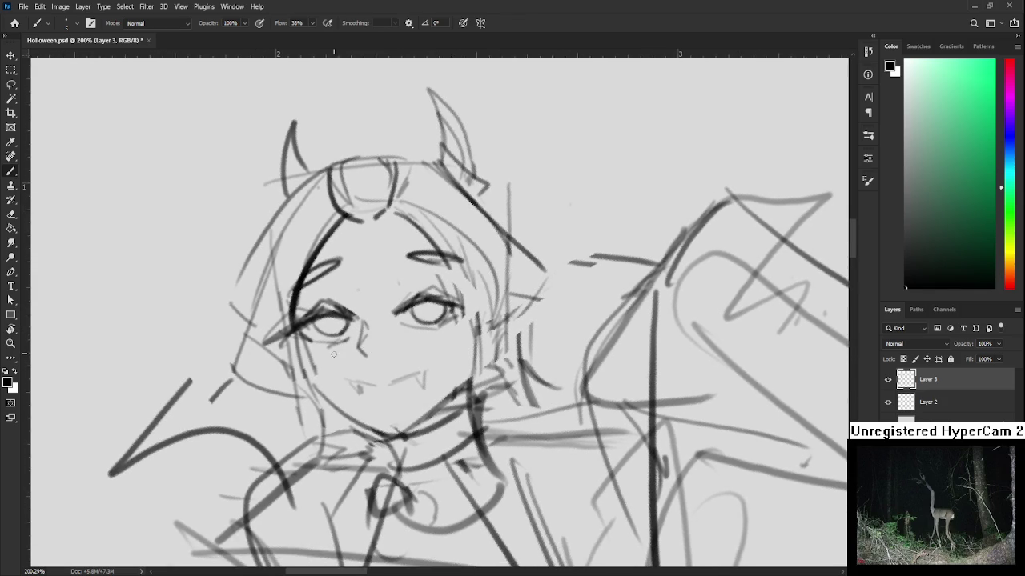
key("e")
left_click_drag(336, 349, 323, 332)
key("b")
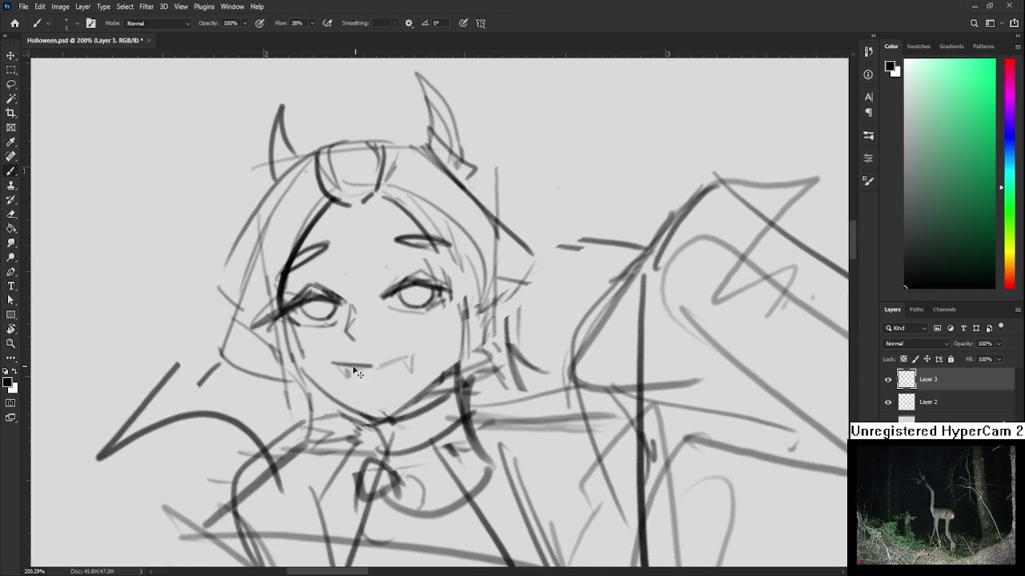
left_click_drag(377, 368, 407, 357)
left_click_drag(337, 366, 410, 373)
key("e")
key("b")
key("e")
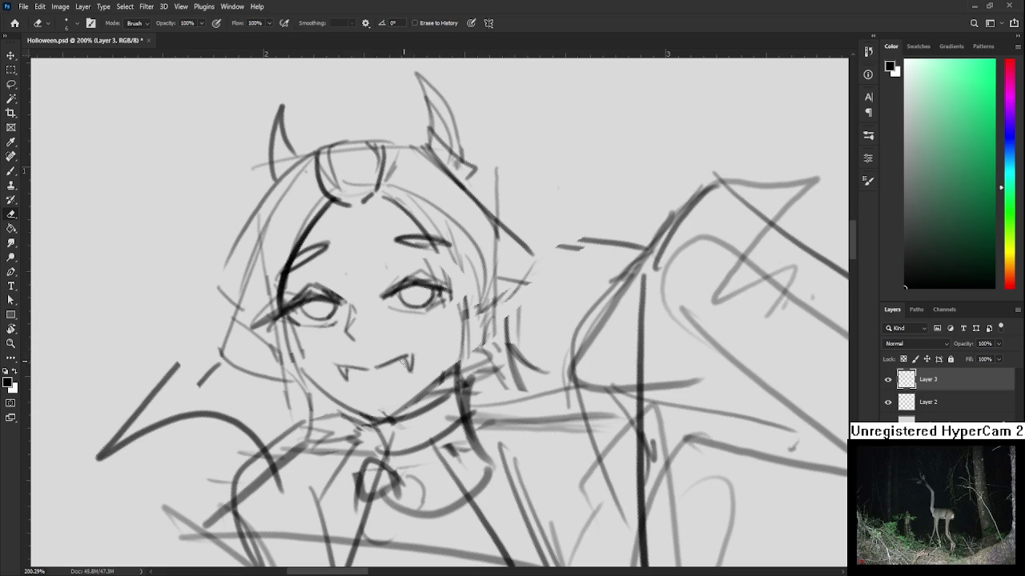
Step: Draw a line along the right side of the face near the right eye
mouse_move(433, 252)
left_mouse_down()
mouse_move(426, 345)
mouse_move(422, 334)
left_mouse_up()
key("b")
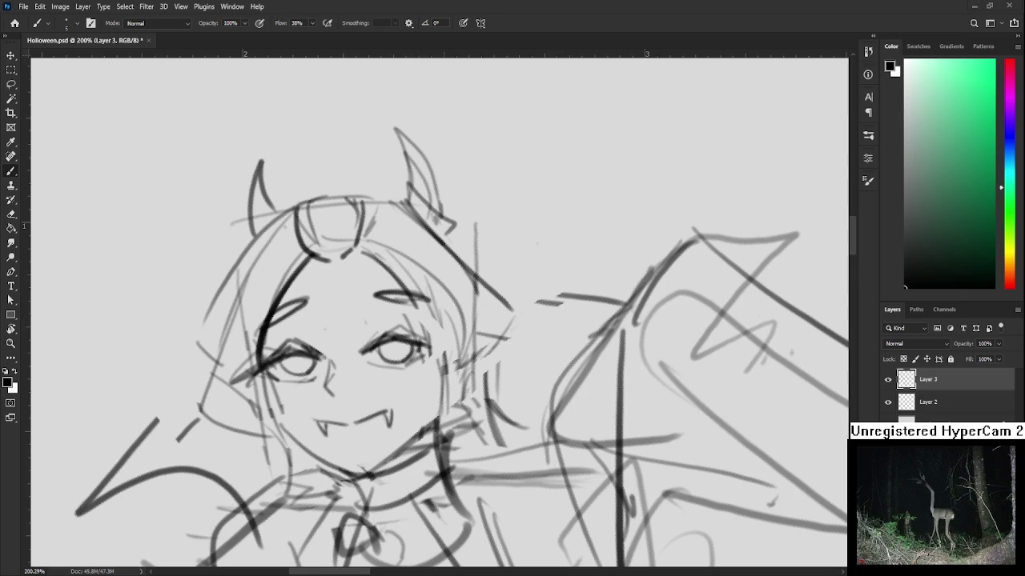
left_click_drag(439, 366, 396, 388)
left_click_drag(374, 302, 434, 483)
key("ctrl+z")
mouse_move(375, 304)
left_mouse_down()
mouse_move(407, 489)
mouse_move(401, 418)
left_mouse_up()
key("ctrl+z")
mouse_move(390, 320)
left_mouse_down()
mouse_move(428, 490)
mouse_move(489, 405)
left_mouse_up()
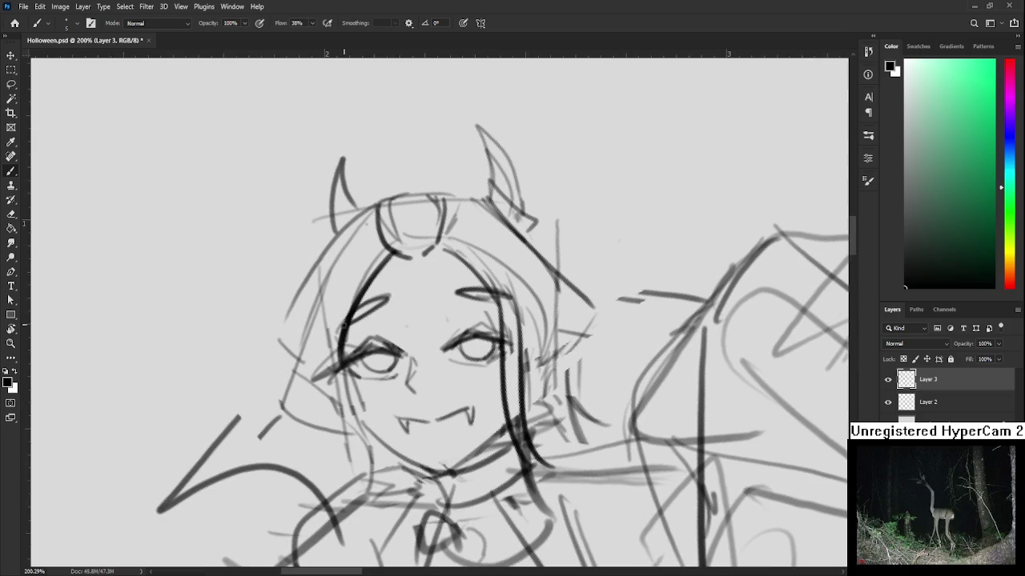
Step: Draw a long dark hair curve down the left side of the face
left_click_drag(349, 314, 369, 447)
key("ctrl+z")
left_click_drag(352, 288, 378, 453)
mouse_move(378, 252)
left_mouse_down()
mouse_move(315, 418)
mouse_move(314, 400)
mouse_move(370, 459)
left_mouse_up()
key("ctrl+z")
key("ctrl+z")
left_click_drag(316, 389, 375, 459)
mouse_move(337, 364)
left_mouse_down()
mouse_move(310, 386)
mouse_move(365, 473)
left_mouse_up()
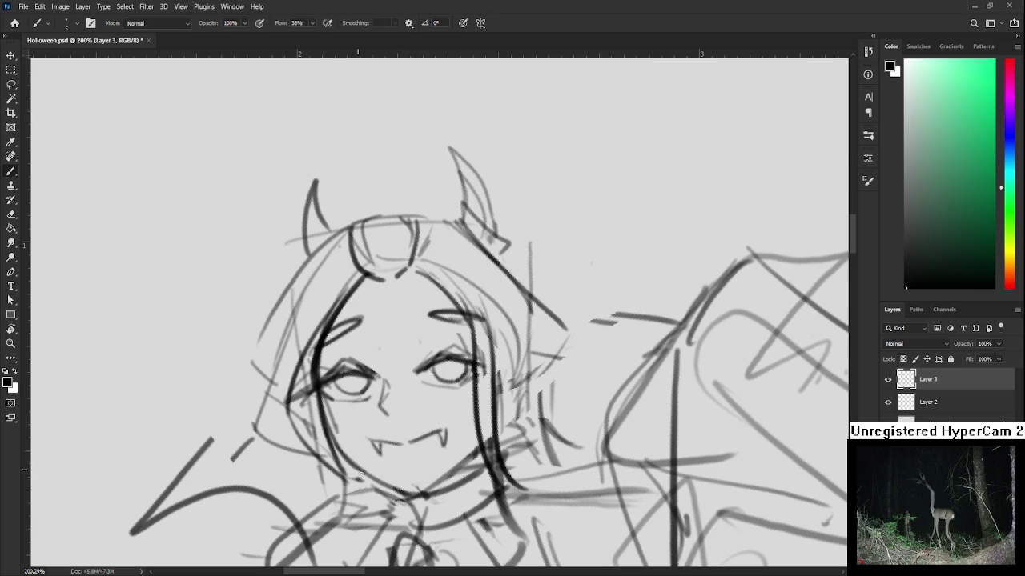
Step: Extend the bold hair line down along the jaw toward the chin
left_click_drag(318, 365, 343, 451)
left_click_drag(320, 390, 346, 463)
key("ctrl+z")
key("ctrl+z")
left_click_drag(319, 383, 345, 459)
mouse_move(322, 392)
left_mouse_down()
mouse_move(344, 453)
mouse_move(376, 483)
left_mouse_up()
left_click_drag(345, 453, 387, 490)
key("ctrl+z")
key("ctrl+z")
left_click_drag(344, 452, 407, 495)
Step: Redraw the girl's jaw line down to the chin
key("ctrl+z")
key("ctrl+z")
left_click_drag(341, 453, 416, 496)
scroll(383, 386, "up", 3)
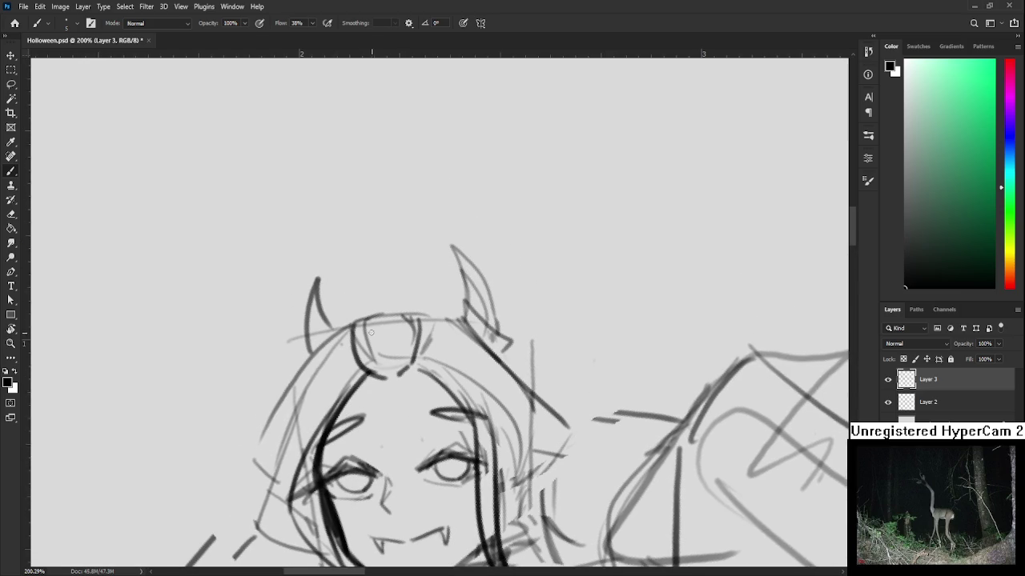
Step: Erase the bun's inner strokes and ink its top and right side more darkly
key("e")
mouse_move(376, 337)
left_mouse_down()
mouse_move(366, 359)
mouse_move(392, 345)
mouse_move(409, 369)
left_mouse_up()
key("b")
left_click_drag(408, 309, 410, 364)
key("ctrl+z")
key("ctrl+z")
mouse_move(416, 310)
left_mouse_down()
mouse_move(412, 360)
mouse_move(395, 379)
left_mouse_up()
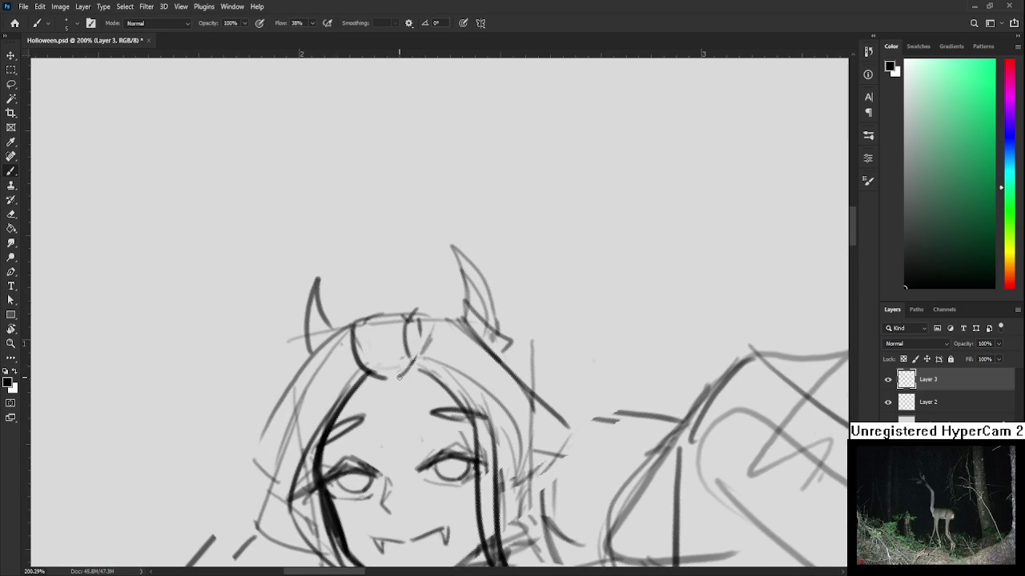
mouse_move(352, 328)
left_mouse_down()
mouse_move(418, 316)
mouse_move(416, 364)
left_mouse_up()
left_click_drag(429, 321, 418, 365)
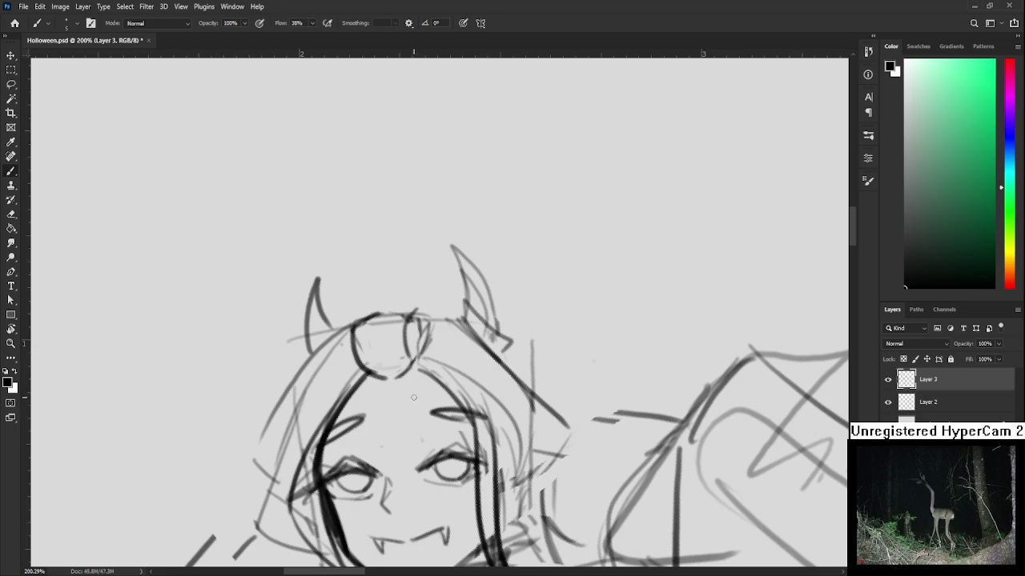
mouse_move(386, 346)
left_mouse_down()
mouse_move(423, 297)
mouse_move(374, 335)
left_mouse_up()
mouse_move(414, 270)
left_mouse_down()
mouse_move(406, 315)
mouse_move(438, 292)
mouse_move(329, 428)
left_mouse_up()
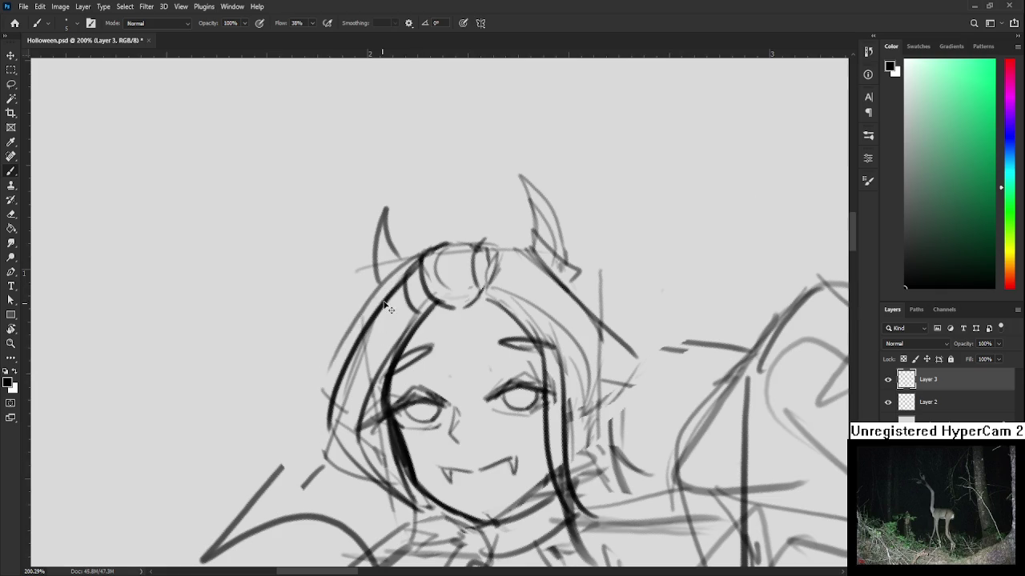
Step: Draw a dark line along the hair's left edge and trace the left horn's right edge
left_click_drag(416, 258, 327, 427)
left_click_drag(355, 337, 376, 244)
key("ctrl+z")
mouse_move(354, 338)
left_mouse_down()
mouse_move(365, 257)
mouse_move(389, 304)
left_mouse_up()
key("ctrl+z")
left_click_drag(367, 253, 389, 303)
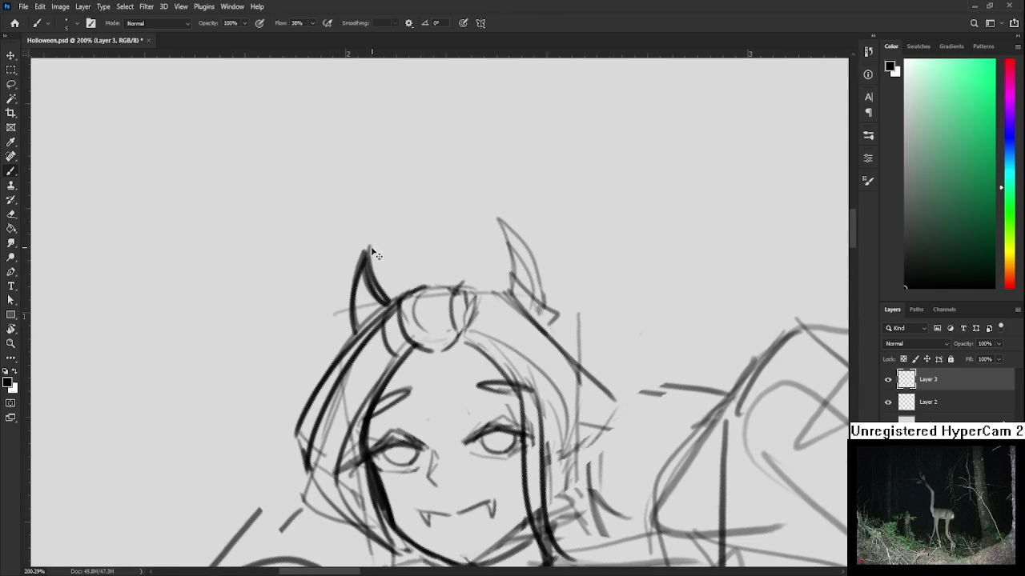
key("e")
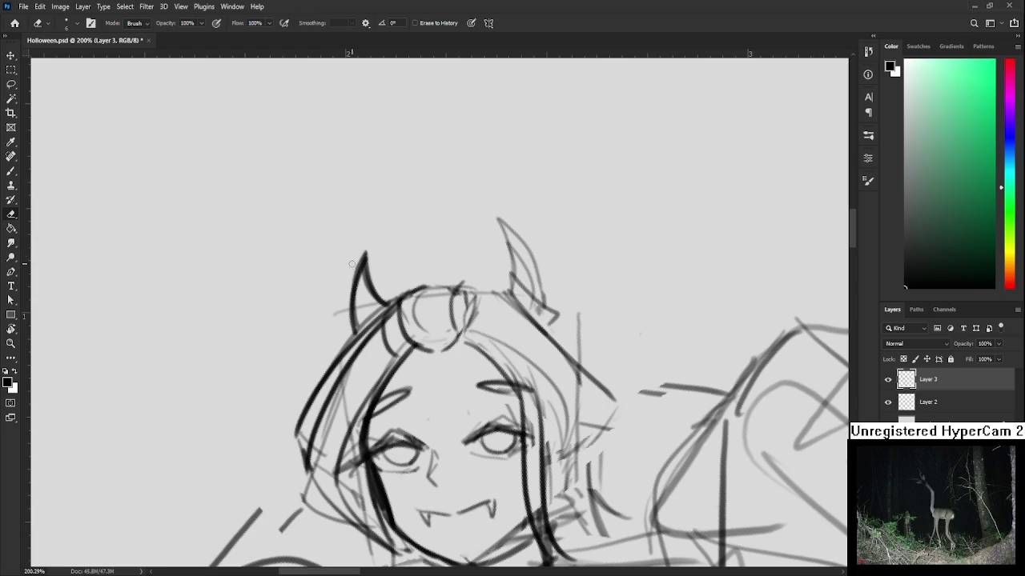
key("b")
Step: Try strokes along the ear, jaw and beside the face, undoing each attempt
left_click_drag(373, 249, 256, 196)
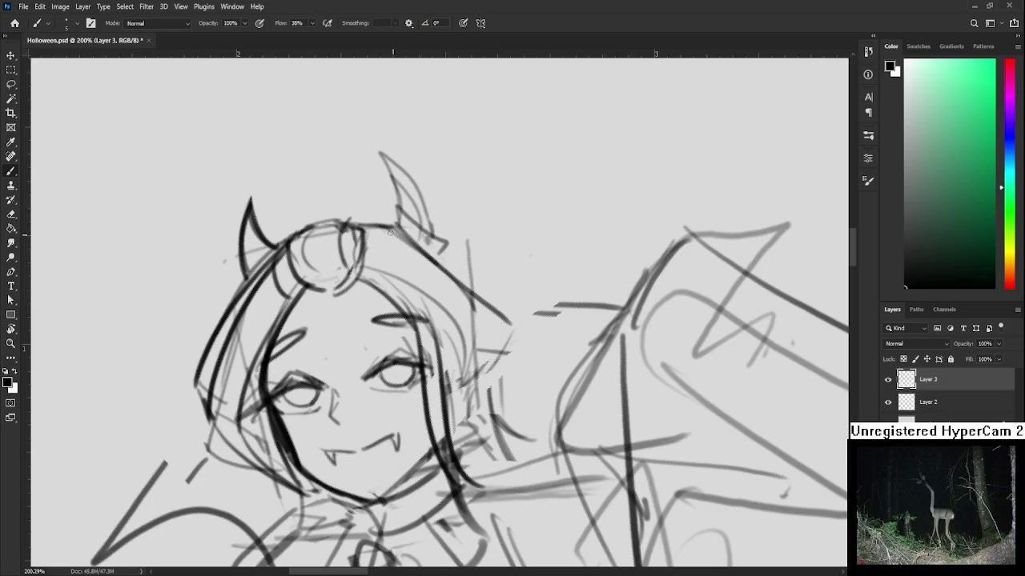
left_click_drag(492, 304, 472, 432)
key("ctrl+z")
mouse_move(493, 319)
left_mouse_down()
mouse_move(457, 416)
mouse_move(504, 352)
mouse_move(454, 415)
left_mouse_up()
key("ctrl+z")
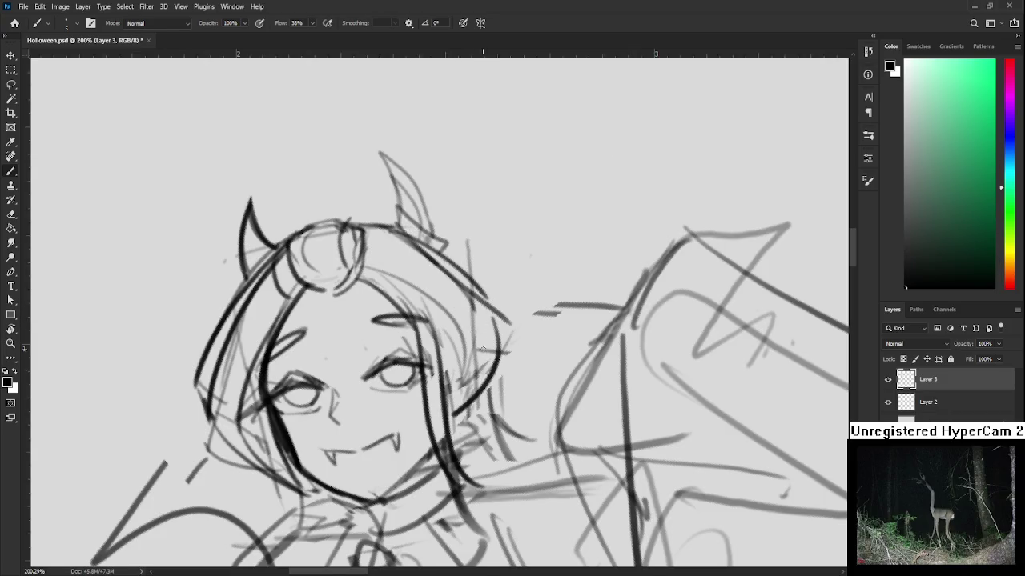
mouse_move(473, 325)
left_mouse_down()
mouse_move(449, 350)
mouse_move(445, 448)
mouse_move(478, 397)
mouse_move(439, 463)
left_mouse_up()
key("ctrl+z")
key("ctrl+z")
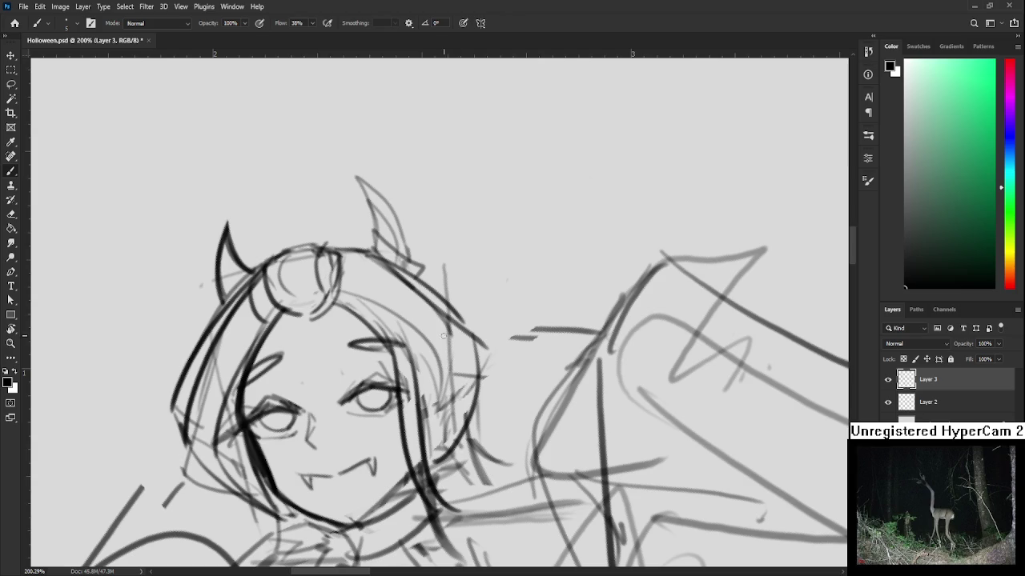
left_click_drag(425, 296, 463, 438)
key("ctrl+z")
left_click_drag(354, 268, 460, 364)
key("ctrl+z")
Step: Rotate the canvas level and erase faint sketch lines right of the face with a larger eraser
key("r")
mouse_move(431, 324)
left_mouse_down()
mouse_move(411, 352)
mouse_move(420, 400)
mouse_move(432, 404)
mouse_move(423, 340)
mouse_move(384, 281)
left_mouse_up()
key("e")
key("bracketright")
key("bracketright")
key("bracketright")
left_click_drag(427, 353, 433, 328)
left_click_drag(408, 289, 422, 388)
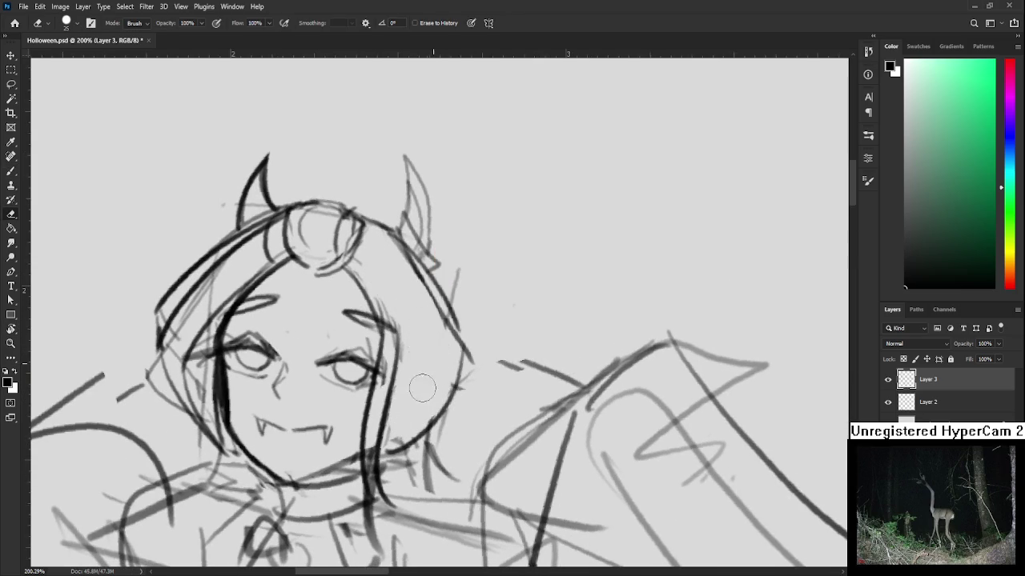
Step: Erase stray strokes along the left hair, then darken the left hair line and face outline
key("r")
mouse_move(402, 426)
left_mouse_down()
mouse_move(337, 432)
mouse_move(264, 400)
left_mouse_up()
key("e")
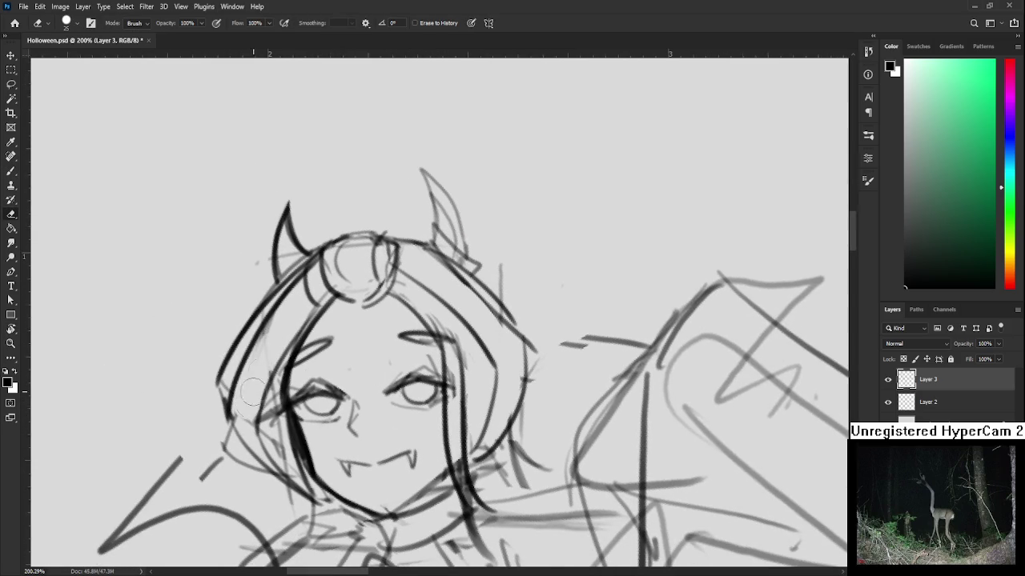
left_click_drag(264, 320, 244, 444)
left_click_drag(261, 400, 286, 427)
key("b")
mouse_move(304, 325)
left_mouse_down()
mouse_move(266, 424)
mouse_move(297, 484)
left_mouse_up()
left_click_drag(310, 428, 299, 386)
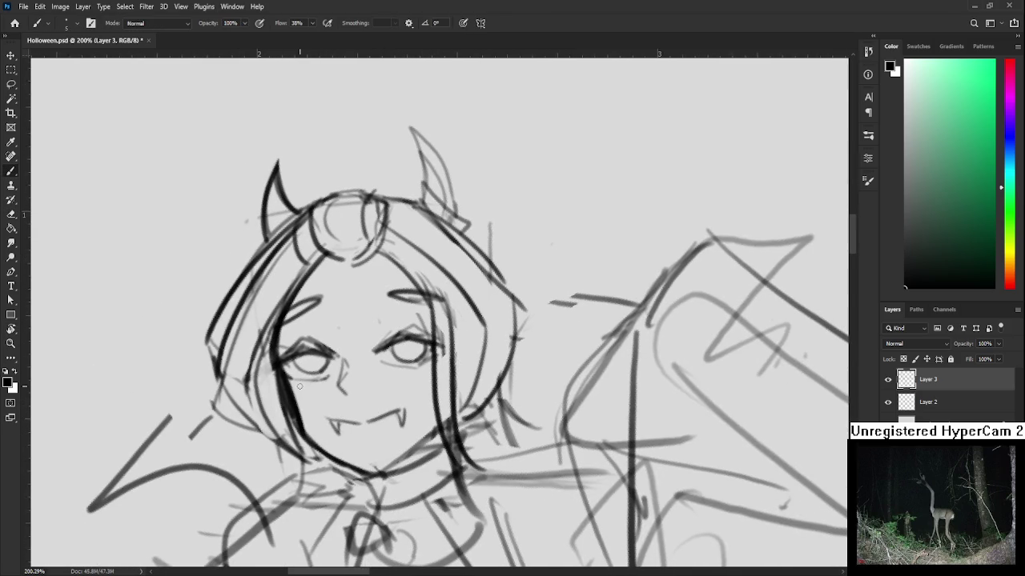
Step: Outline the right horn's outer edge and draw a dark band across its base
key("r")
mouse_move(356, 380)
left_mouse_down()
mouse_move(437, 317)
mouse_move(433, 362)
left_mouse_up()
key("b")
left_click_drag(445, 296, 478, 393)
key("ctrl+z")
left_click_drag(440, 298, 470, 393)
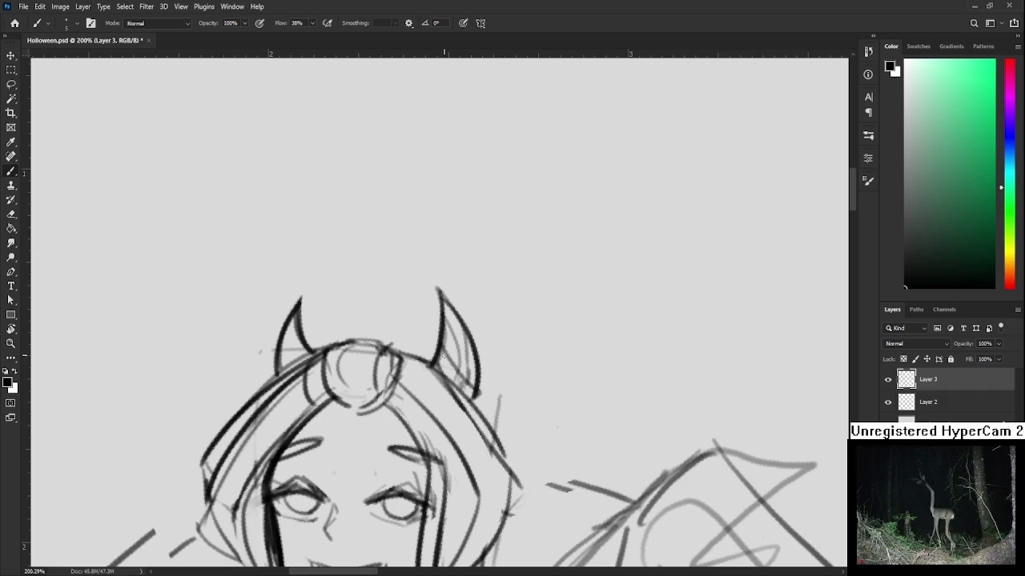
mouse_move(432, 360)
left_mouse_down()
mouse_move(483, 364)
mouse_move(468, 382)
mouse_move(484, 365)
mouse_move(482, 384)
mouse_move(406, 353)
mouse_move(409, 374)
mouse_move(403, 356)
left_mouse_up()
Step: Shrink the eraser for fine cleanup and zoom the view out
key("r")
key("e")
key("bracketleft")
key("bracketleft")
key("r")
scroll(406, 376, "down", 2)
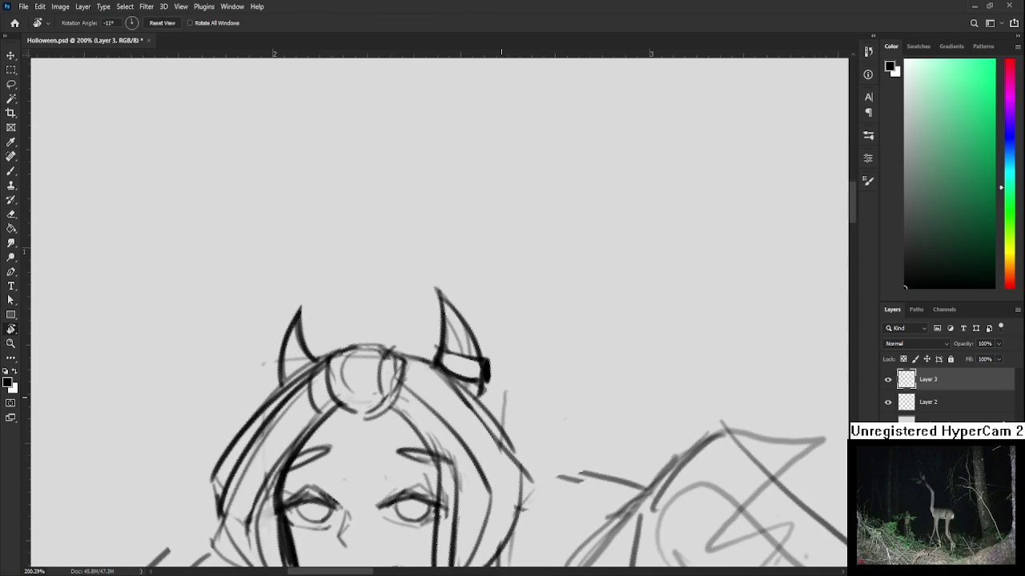
left_click_drag(505, 392, 513, 370)
scroll(512, 370, "down", 2)
scroll(513, 369, "down", 1)
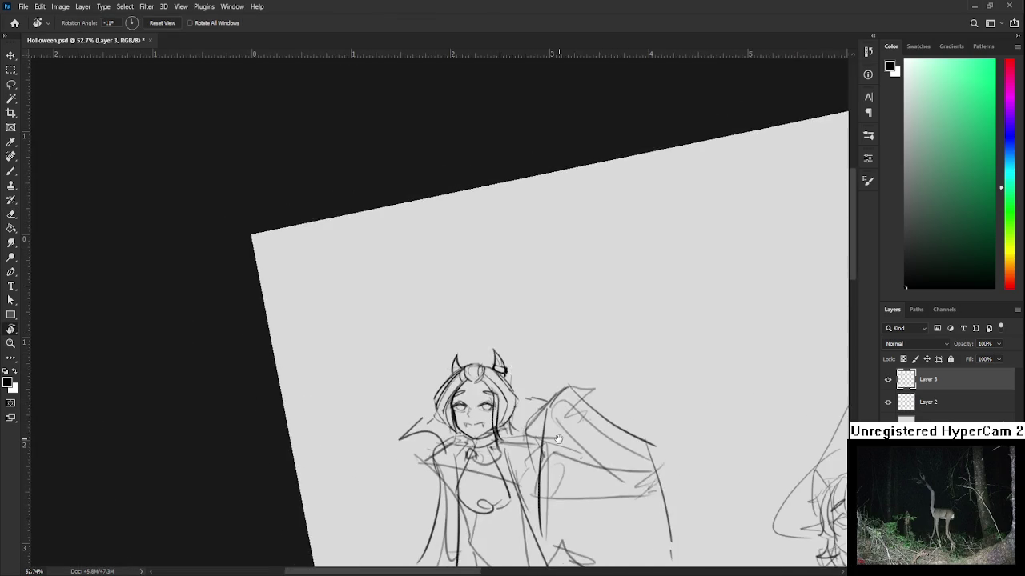
scroll(494, 264, "down", 3)
scroll(498, 305, "right", 2)
left_click_drag(498, 305, 448, 264)
scroll(449, 265, "down", 2)
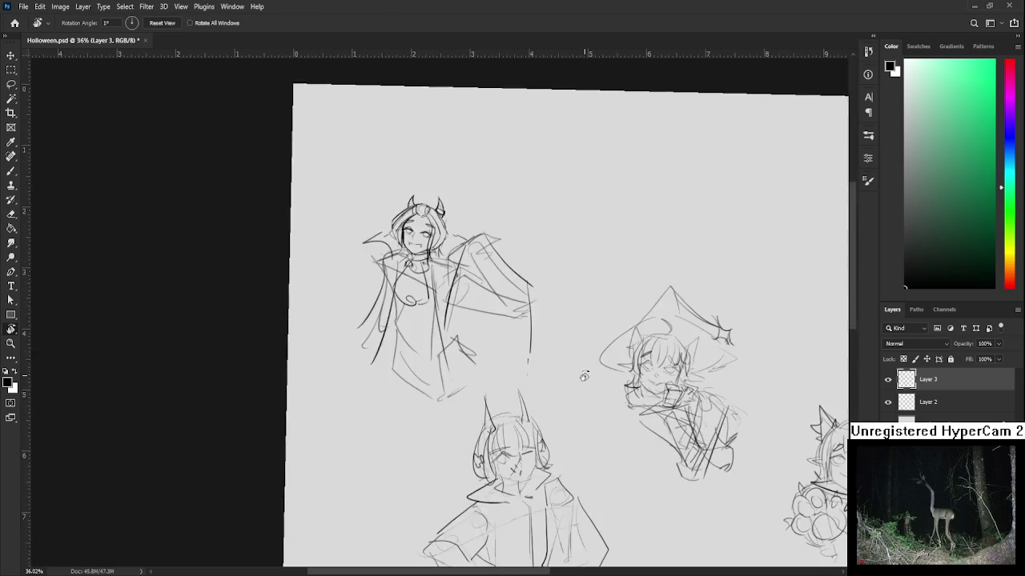
scroll(512, 336, "down", 2)
scroll(395, 209, "up", 1)
scroll(395, 210, "up", 1)
scroll(388, 220, "up", 1)
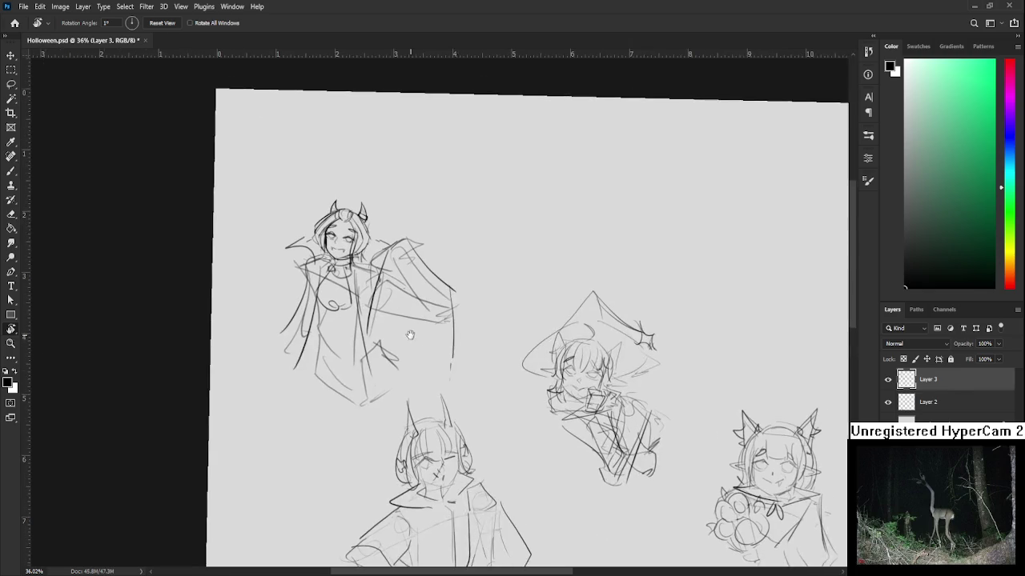
scroll(377, 228, "up", 2)
scroll(368, 232, "up", 2)
scroll(367, 234, "up", 1)
scroll(368, 234, "up", 1)
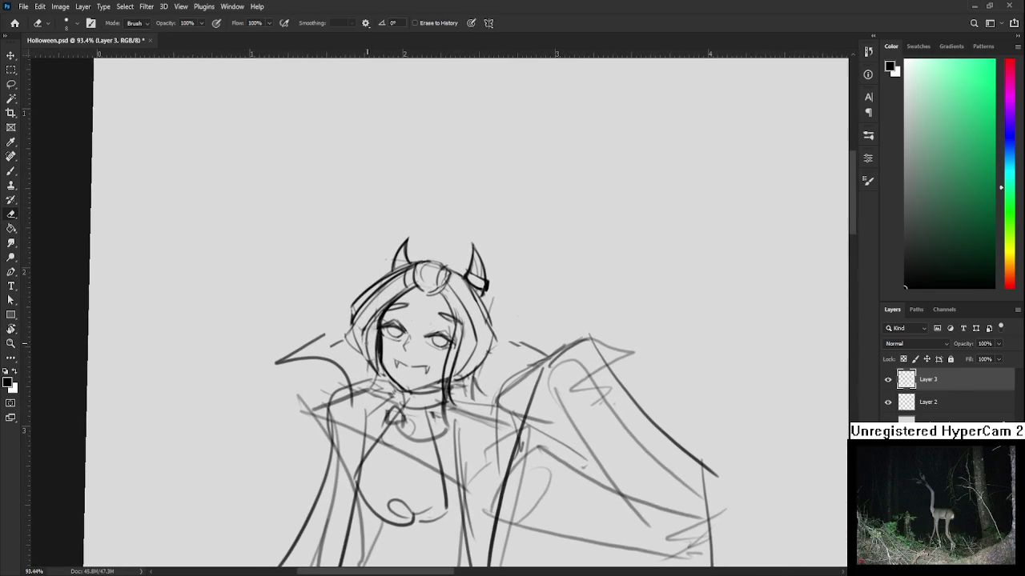
Step: Redraw the left wing line and its lower curve, undoing failed strokes
key("b")
left_click_drag(344, 328, 276, 362)
key("ctrl+z")
mouse_move(344, 328)
left_mouse_down()
mouse_move(276, 363)
mouse_move(349, 364)
left_mouse_up()
key("ctrl+z")
left_click_drag(276, 363, 350, 390)
key("ctrl+z")
left_click_drag(276, 363, 351, 391)
Step: Erase and redraw the upper left-wing line darker
key("e")
mouse_move(329, 333)
left_mouse_down()
mouse_move(274, 364)
mouse_move(328, 333)
left_mouse_up()
key("b")
left_click_drag(282, 361, 344, 330)
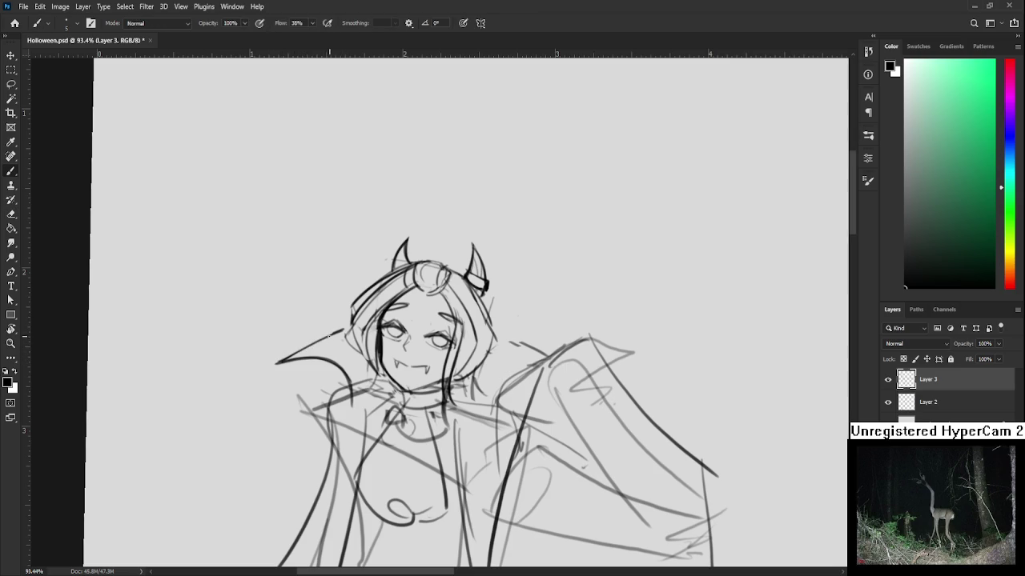
key("e")
key("b")
left_click_drag(284, 361, 345, 326)
Step: Draw a curve from the right shoulder up to the wing and erase strays at the left shoulder
left_click_drag(481, 354, 429, 330)
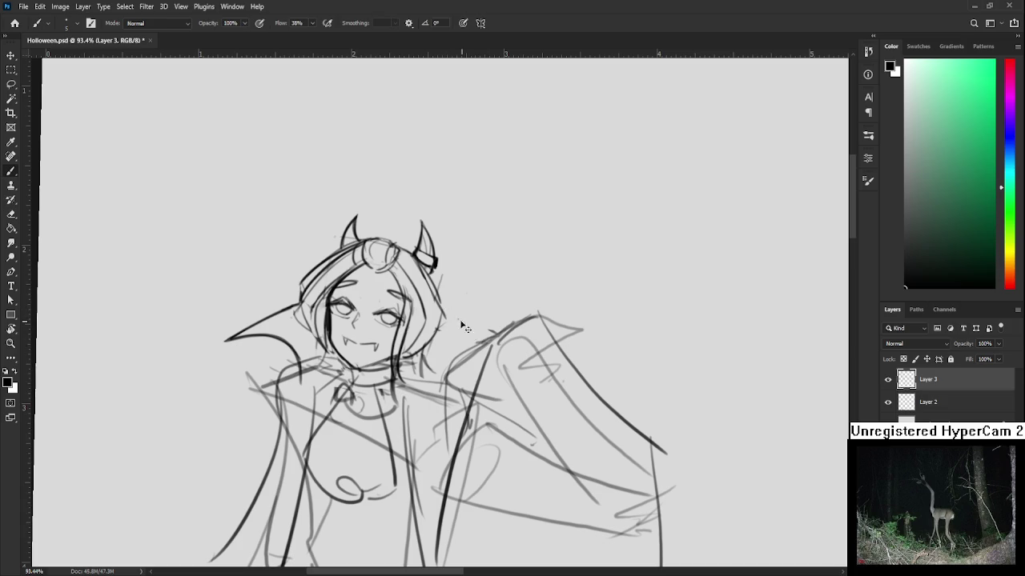
left_click_drag(445, 371, 484, 346)
left_click_drag(440, 380, 460, 331)
key("e")
mouse_move(319, 324)
left_mouse_down()
mouse_move(326, 346)
mouse_move(335, 309)
left_mouse_up()
key("b")
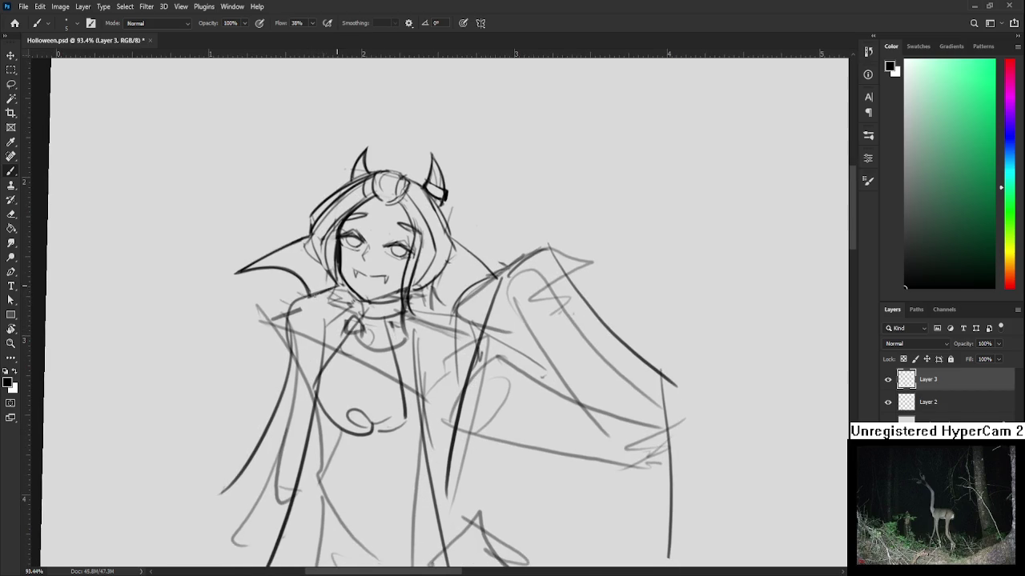
Step: Paint a solid black choker under the chin
mouse_move(426, 319)
left_mouse_down()
mouse_move(372, 342)
mouse_move(425, 357)
left_mouse_up()
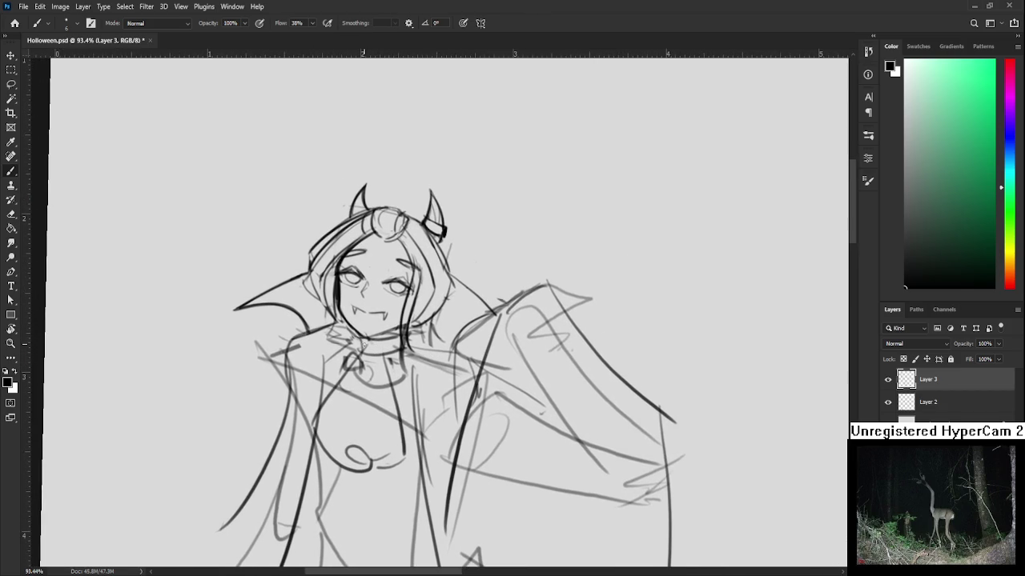
mouse_move(364, 349)
left_mouse_down()
mouse_move(381, 341)
mouse_move(393, 354)
mouse_move(391, 341)
mouse_move(356, 362)
mouse_move(367, 368)
left_mouse_up()
key("e")
Step: Try strokes below the choker, undo them, and lighten the sketch lines there
key("b")
key("ctrl+z")
mouse_move(344, 333)
left_mouse_down()
mouse_move(367, 371)
mouse_move(391, 368)
mouse_move(346, 439)
left_mouse_up()
key("ctrl+z")
key("ctrl+z")
mouse_move(347, 369)
left_mouse_down()
mouse_move(349, 431)
mouse_move(375, 445)
mouse_move(381, 423)
left_mouse_up()
key("ctrl+z")
key("e")
left_click_drag(393, 353, 401, 361)
Step: Draw collar lines left and right of the choker, reshaping the right curve
key("b")
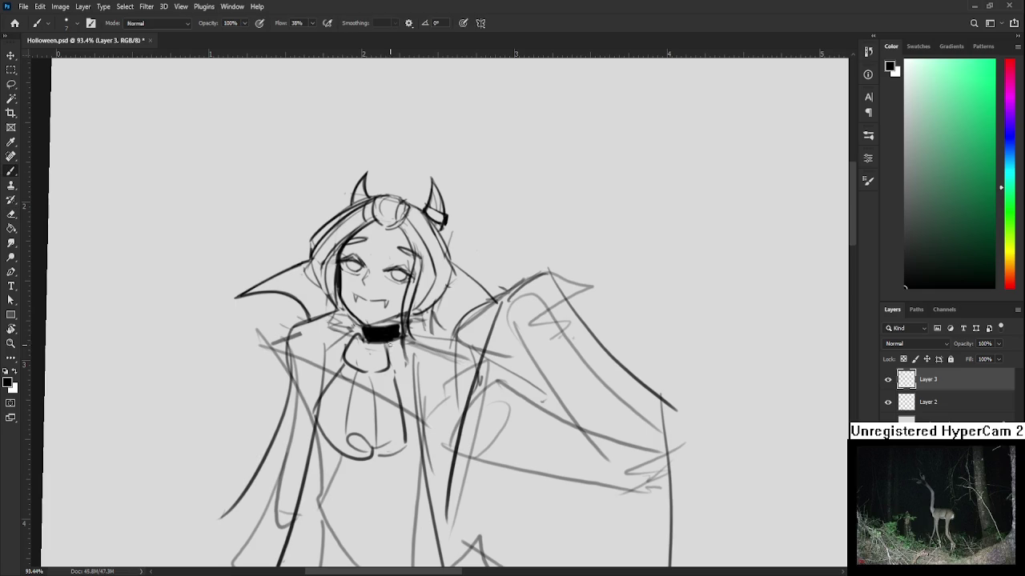
key("e")
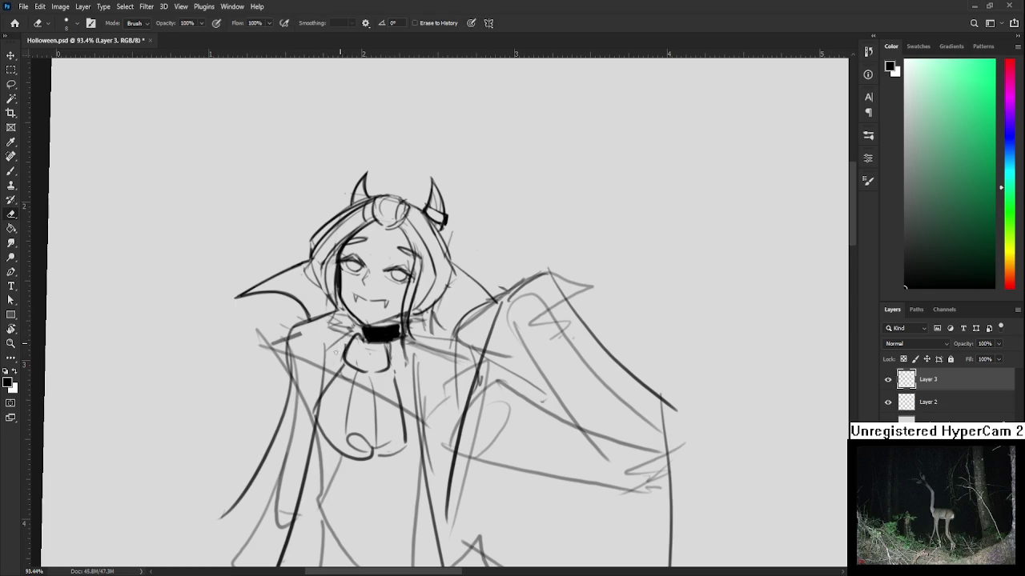
key("b")
mouse_move(310, 330)
left_mouse_down()
mouse_move(357, 326)
mouse_move(391, 369)
left_mouse_up()
key("e")
key("b")
key("ctrl+z")
left_click_drag(387, 323, 394, 382)
key("e")
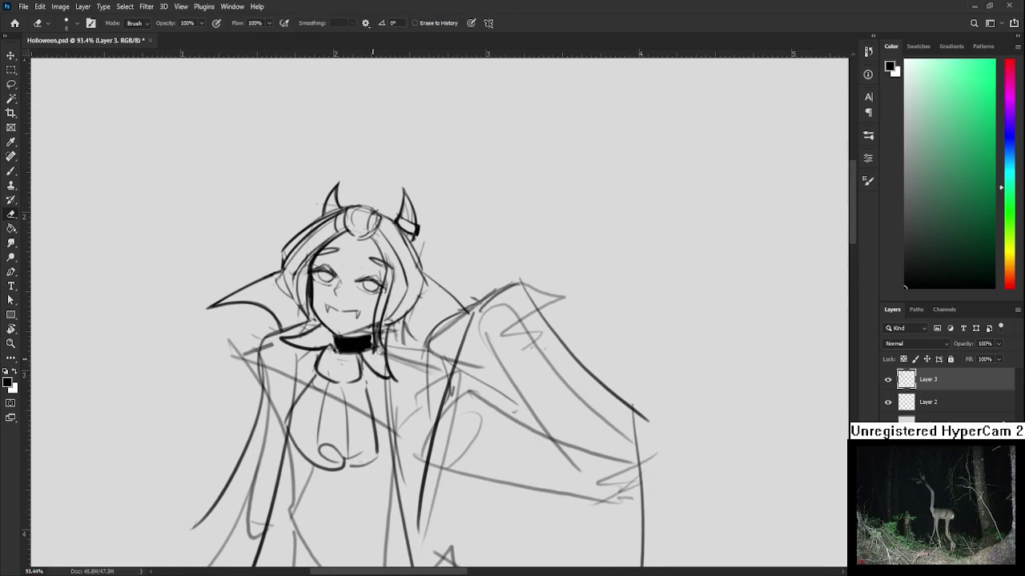
mouse_move(361, 357)
left_mouse_down()
mouse_move(394, 381)
mouse_move(384, 356)
left_mouse_up()
key("b")
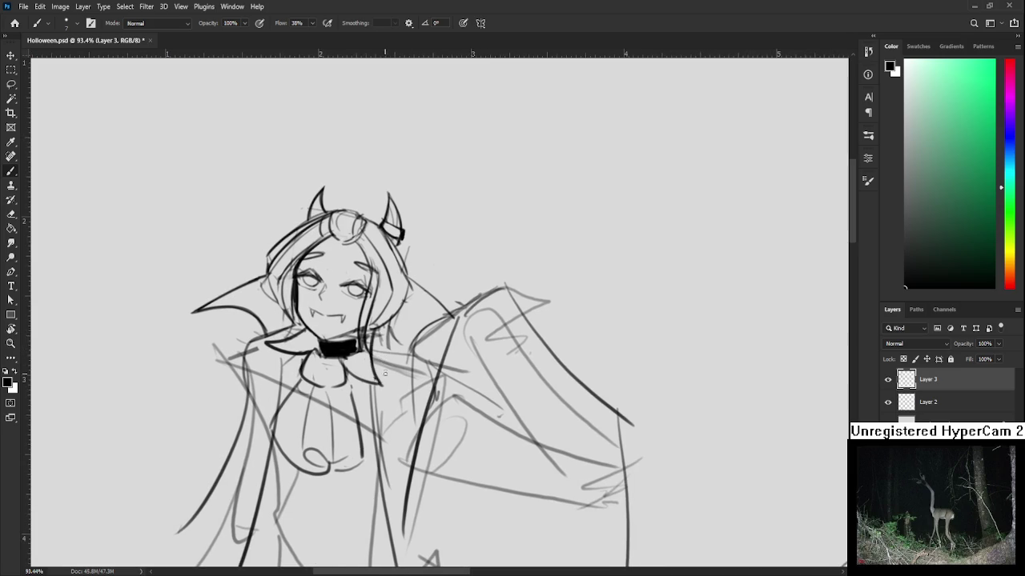
key("e")
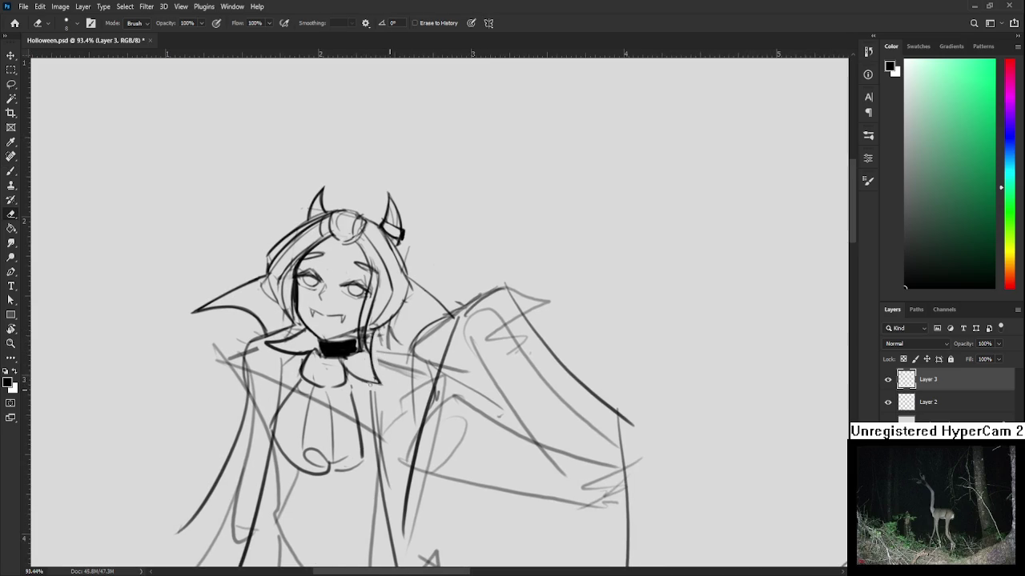
Step: Recentre the figure and adjust the zoom around the collar
left_click_drag(389, 386, 435, 389)
scroll(446, 365, "down", 5)
scroll(432, 363, "up", 2)
scroll(424, 362, "up", 2)
scroll(415, 360, "up", 1)
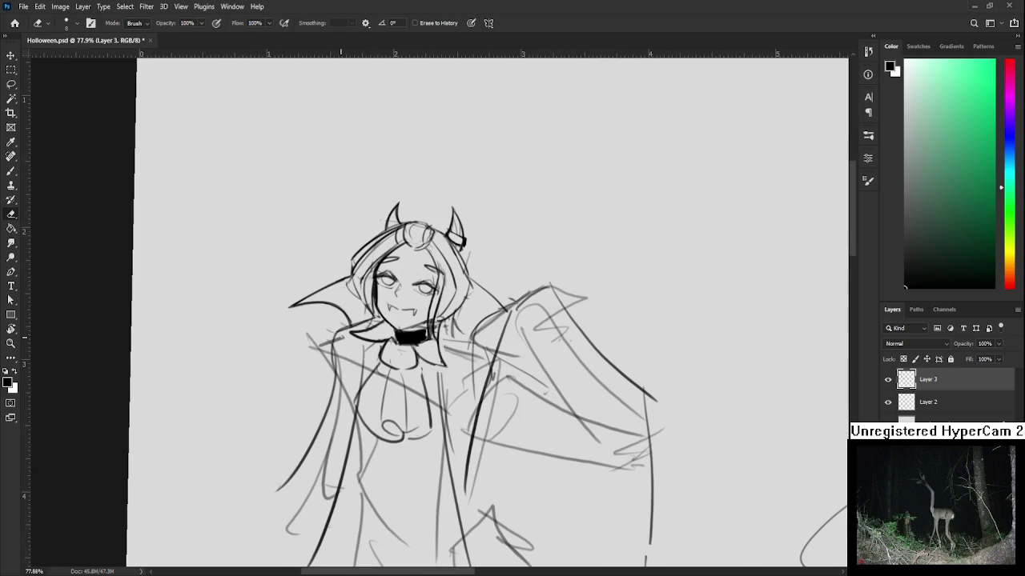
scroll(349, 330, "down", 3)
scroll(350, 330, "up", 2)
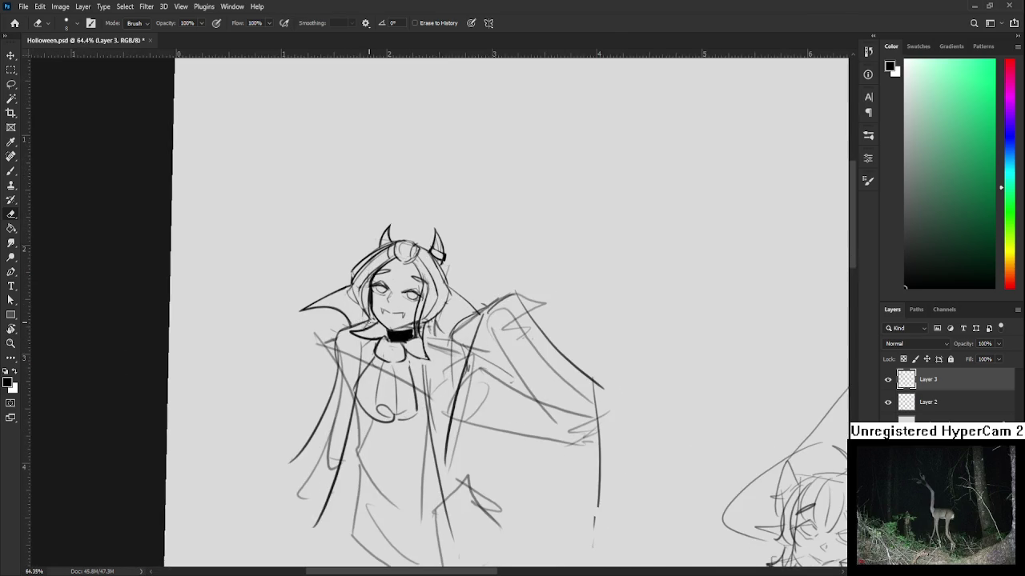
Step: Tilt and reposition the canvas, then draw the top edge of the cape
key("r")
mouse_move(461, 352)
left_mouse_down()
mouse_move(470, 345)
mouse_move(434, 295)
left_mouse_up()
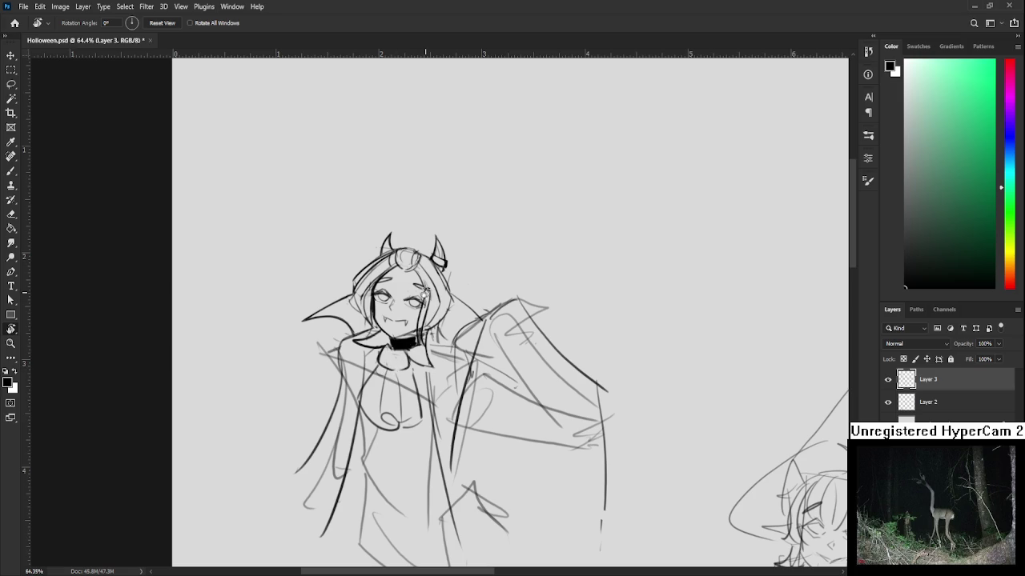
mouse_move(419, 333)
left_mouse_down()
mouse_move(406, 294)
mouse_move(379, 315)
left_mouse_up()
key("b")
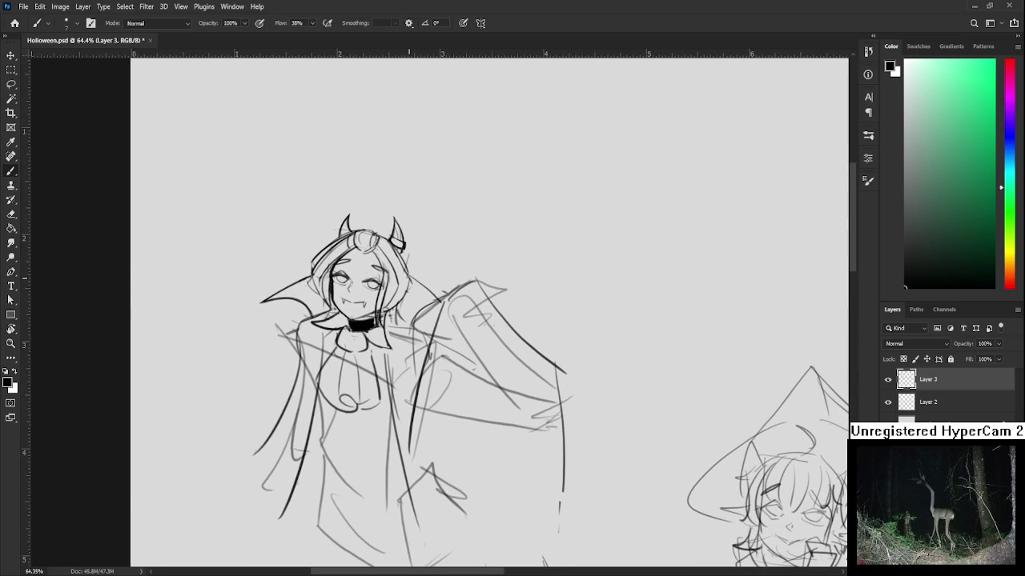
mouse_move(427, 309)
left_mouse_down()
mouse_move(381, 316)
mouse_move(363, 357)
left_mouse_up()
left_click_drag(377, 316, 429, 292)
left_click_drag(275, 355, 325, 349)
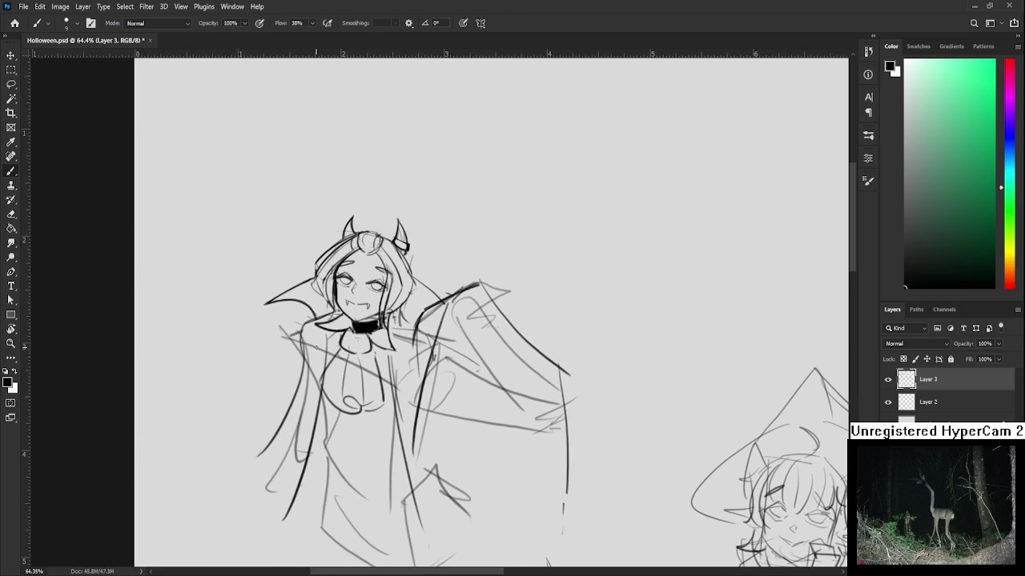
Step: Enlarge the eraser to 50 and erase the lower skirt lines
key("e")
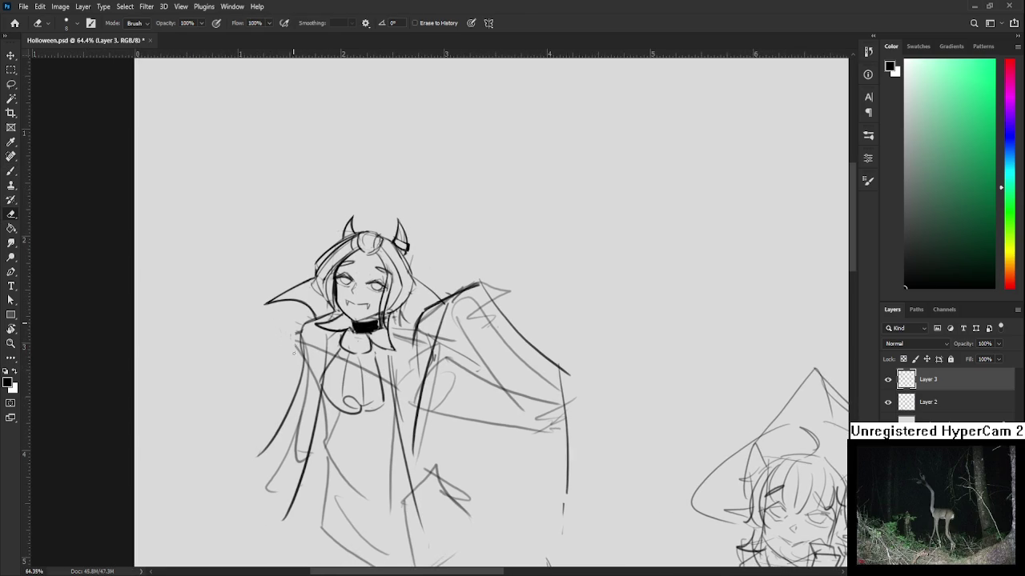
scroll(296, 346, "down", 3)
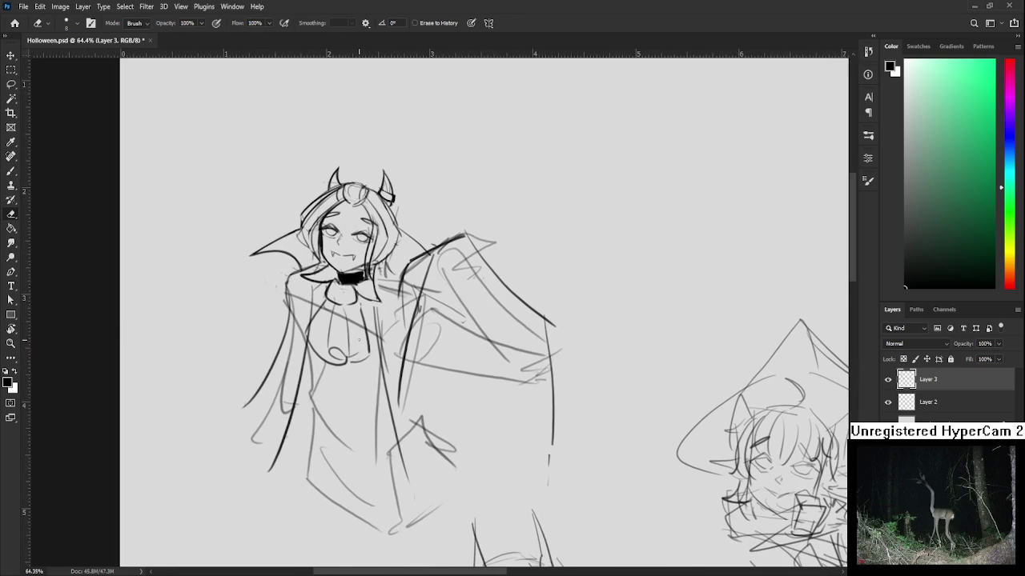
key("b")
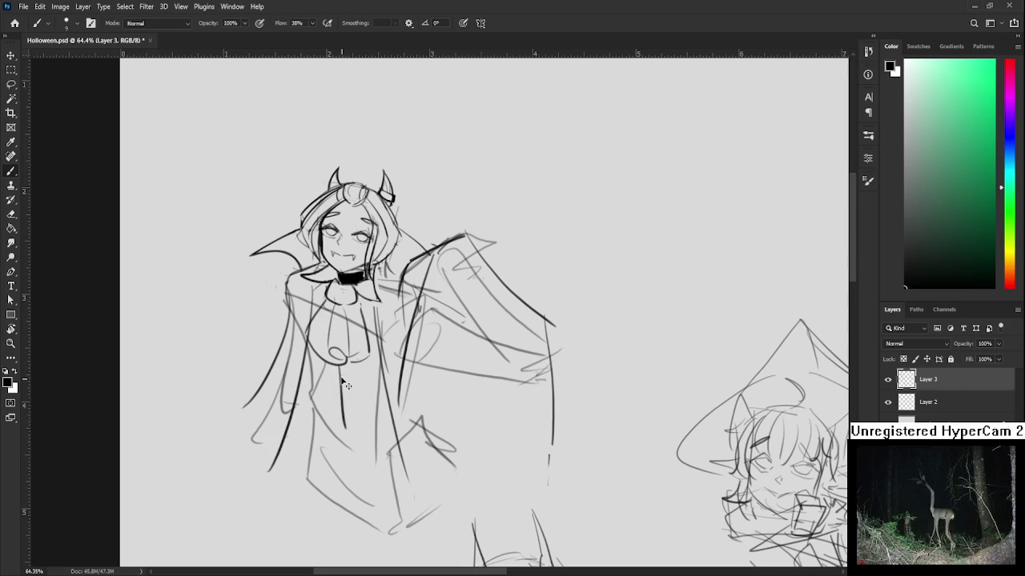
key("e")
scroll(344, 384, "up", 1)
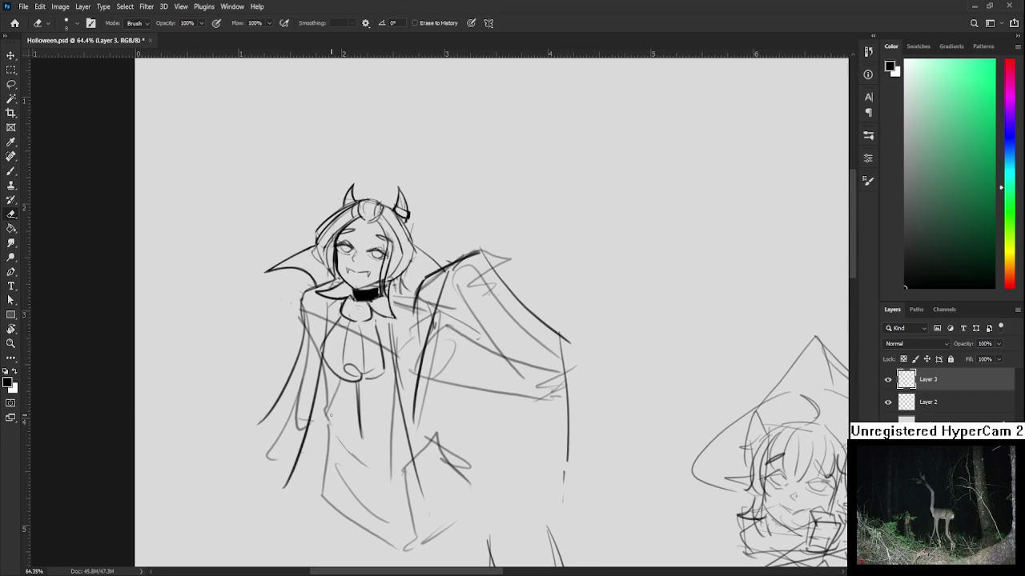
key("bracketright")
key("bracketright")
key("bracketright")
mouse_move(332, 466)
left_mouse_down()
mouse_move(384, 522)
mouse_move(350, 528)
mouse_move(357, 518)
left_mouse_up()
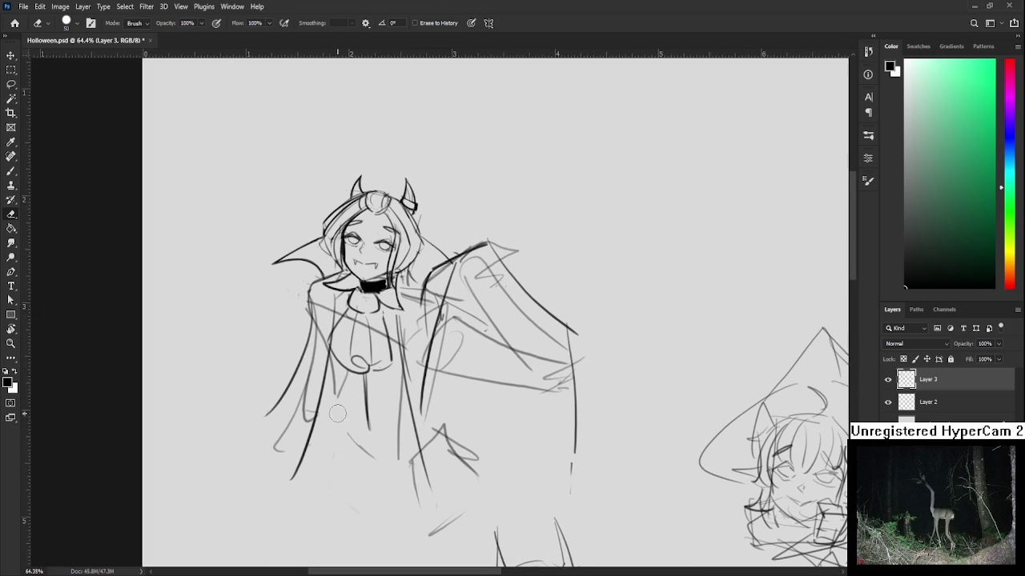
Step: Redraw the curve across the lower skirt, undoing misplaced strokes
key("b")
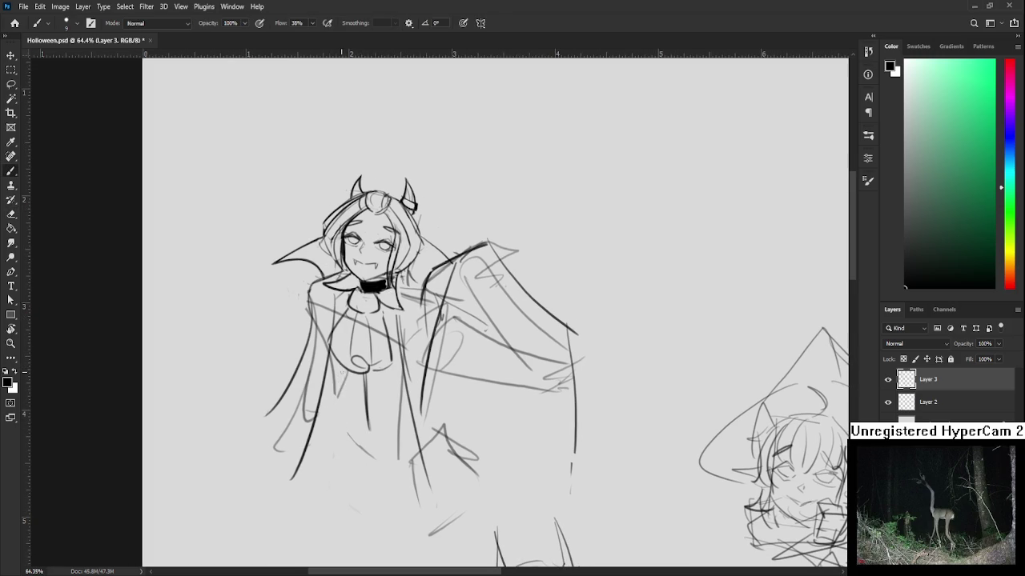
mouse_move(330, 381)
left_mouse_down()
mouse_move(324, 390)
mouse_move(398, 460)
left_mouse_up()
key("ctrl+z")
left_click_drag(326, 429, 414, 458)
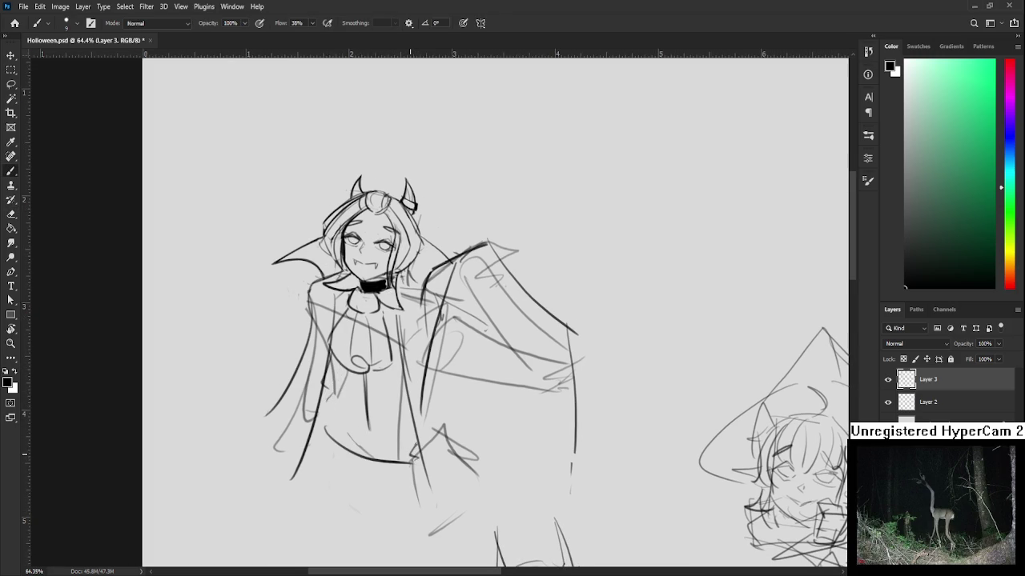
key("ctrl+z")
left_click_drag(323, 424, 406, 457)
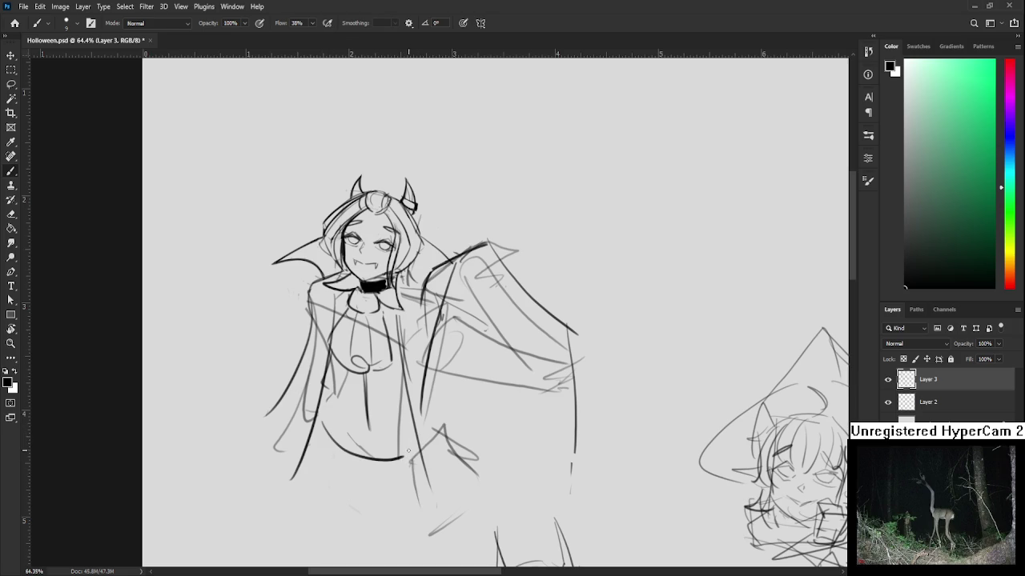
left_click_drag(374, 406, 369, 472)
key("ctrl+z")
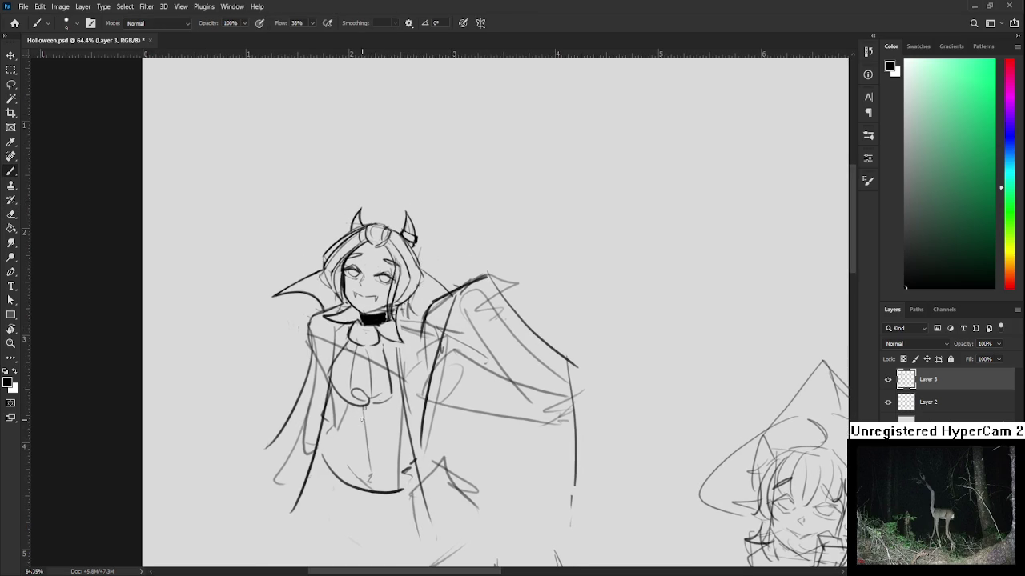
Step: Erase the stray strokes left below the figure
scroll(373, 429, "down", 2)
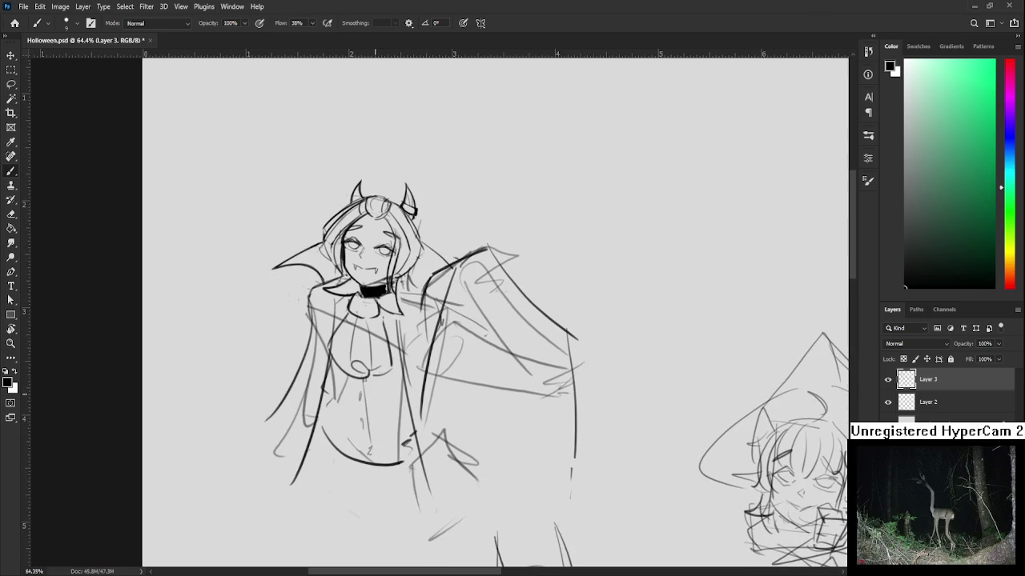
scroll(373, 400, "down", 3)
key("e")
left_click_drag(425, 459, 412, 469)
left_click_drag(425, 425, 420, 432)
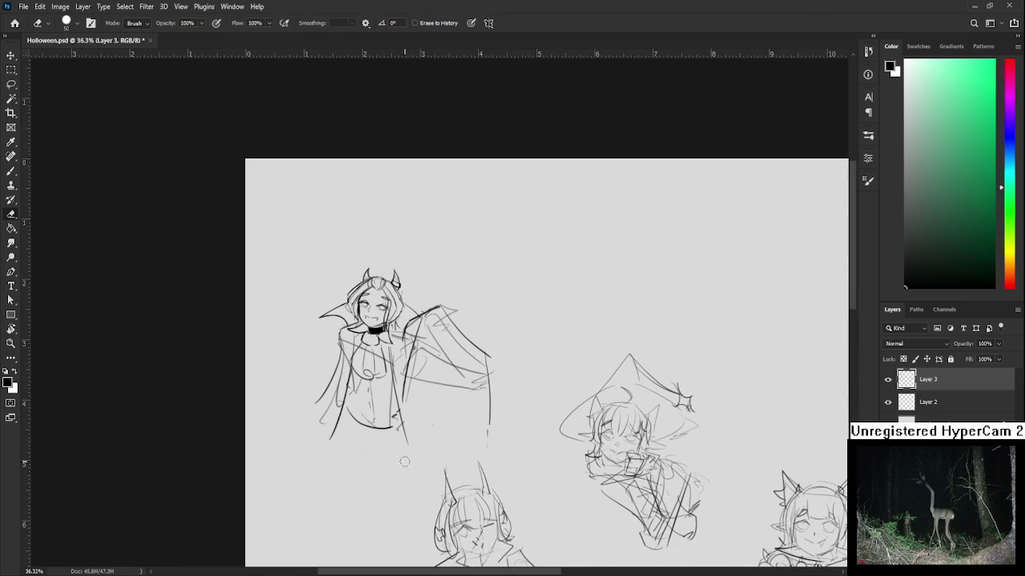
scroll(406, 429, "up", 2)
scroll(406, 429, "up", 2)
scroll(406, 429, "up", 1)
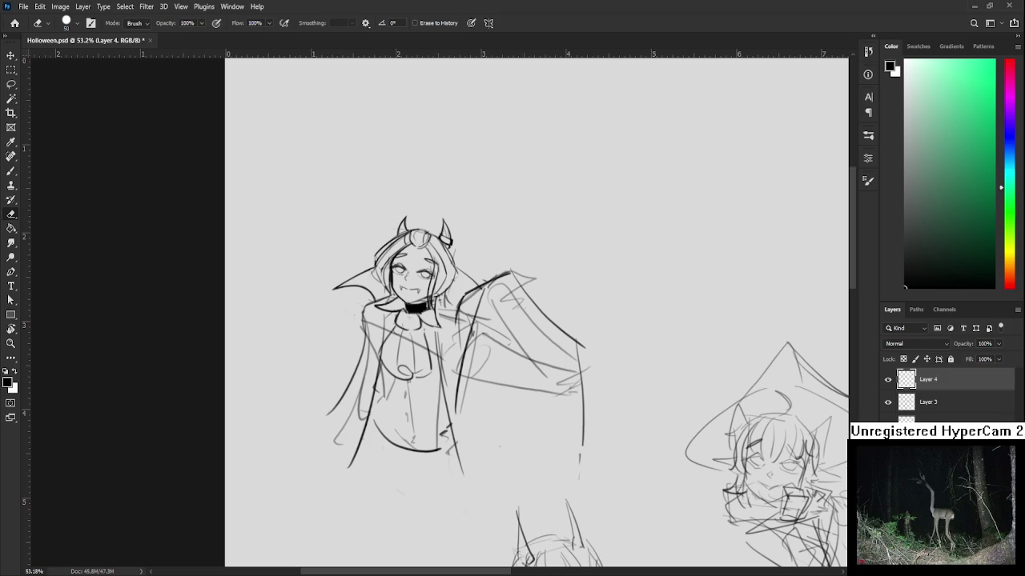
Step: Lasso the cape's left panel and fill it black, undoing a trial edge stroke
key("l")
mouse_move(369, 313)
left_mouse_down()
mouse_move(367, 427)
mouse_move(365, 319)
left_mouse_up()
key("alt+BackSpace")
key("ctrl+d")
key("b")
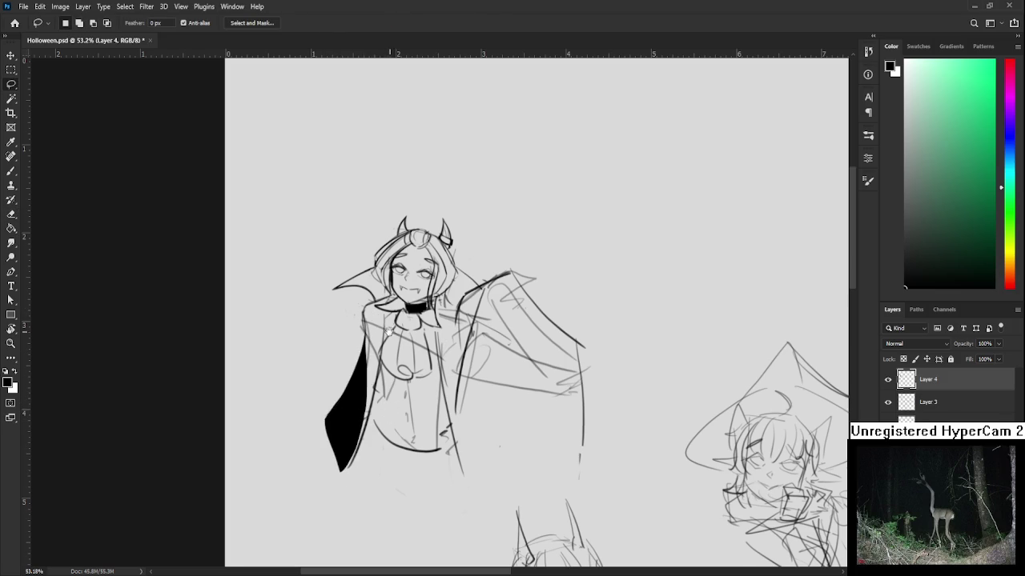
scroll(373, 350, "up", 1)
left_click_drag(375, 395, 381, 351)
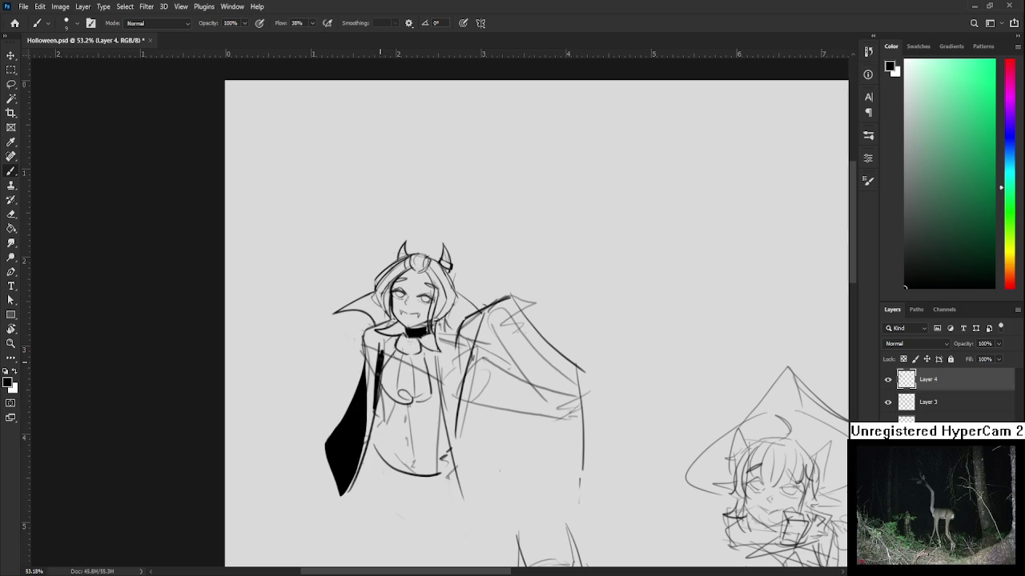
key("ctrl+z")
Step: Lasso the high collar and left shoulder area and fill them solid black
key("l")
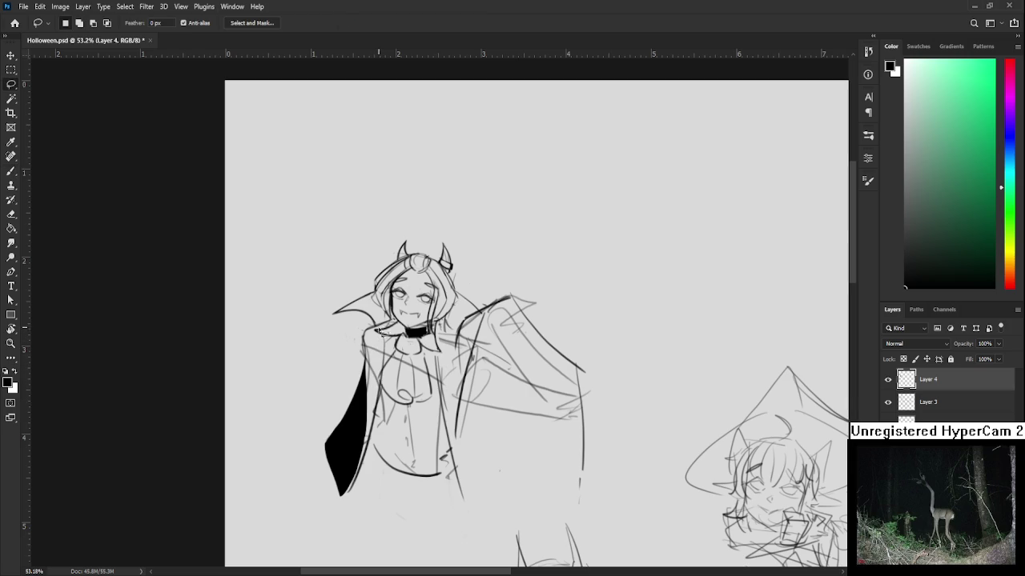
left_click_drag(381, 336, 400, 351)
key("b")
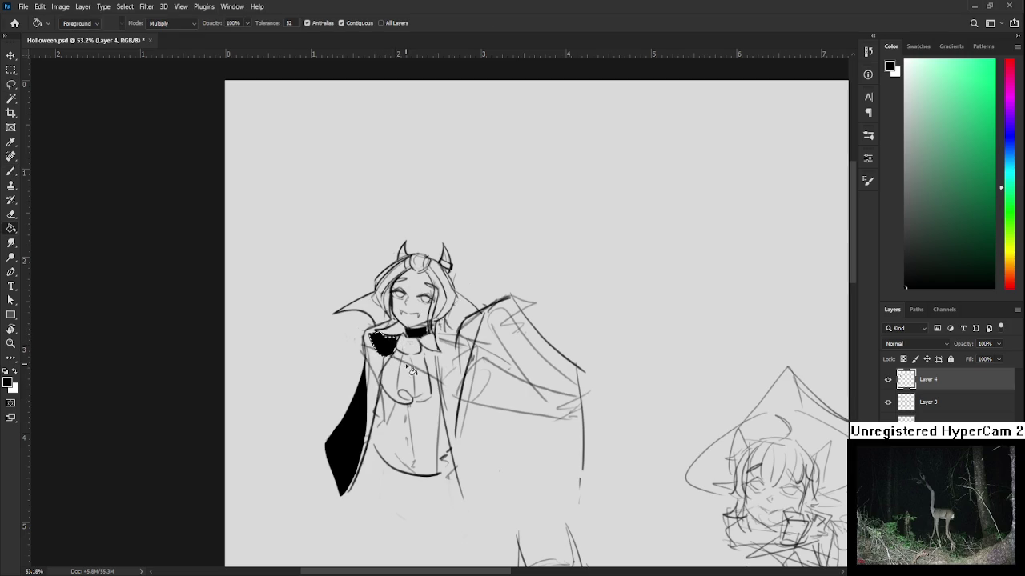
key("l")
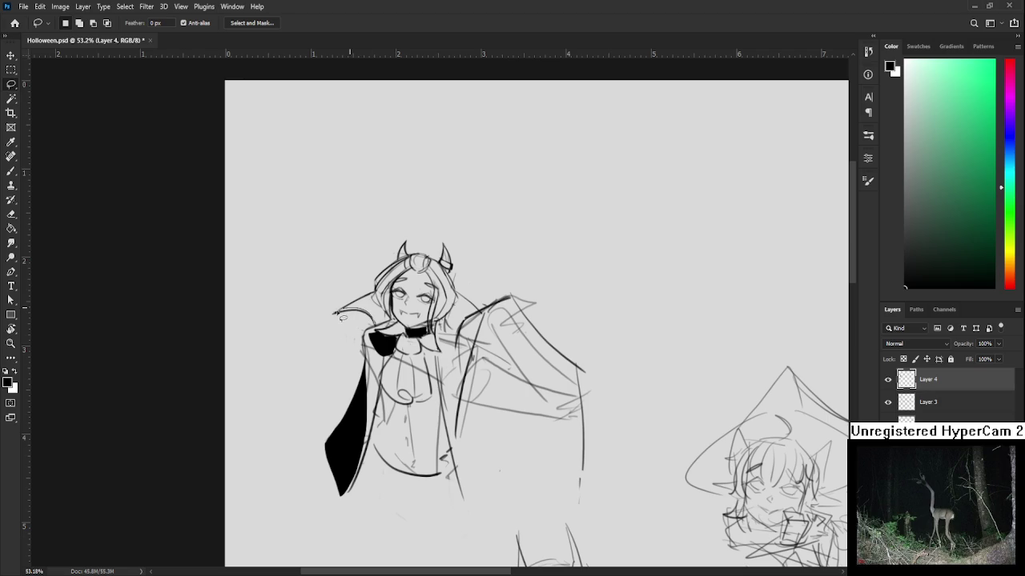
left_click_drag(372, 295, 393, 328)
key("g")
key("ctrl+d")
Step: Thicken the collar edge with the brush from the cape tip to the neck
key("b")
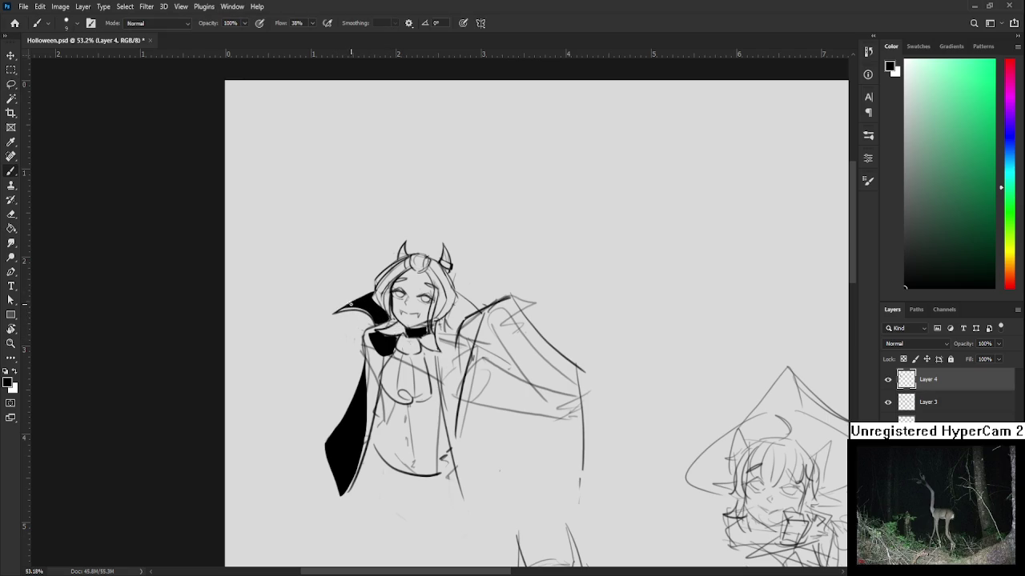
mouse_move(350, 308)
left_mouse_down()
mouse_move(386, 326)
mouse_move(392, 319)
left_mouse_up()
key("e")
mouse_move(454, 320)
left_mouse_down()
mouse_move(427, 343)
mouse_move(449, 327)
mouse_move(432, 330)
mouse_move(442, 310)
mouse_move(458, 327)
left_mouse_up()
key("b")
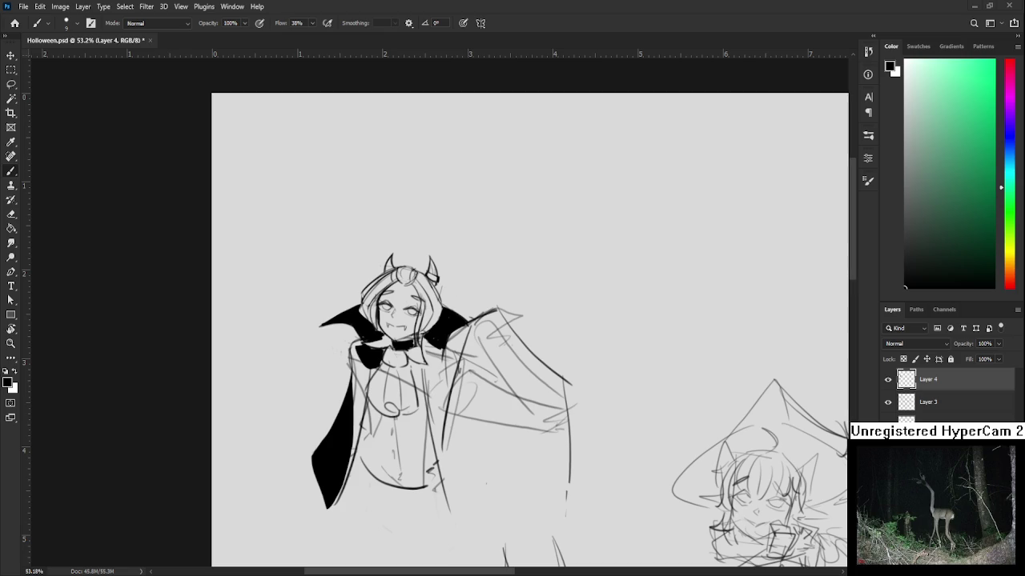
scroll(449, 388, "down", 1)
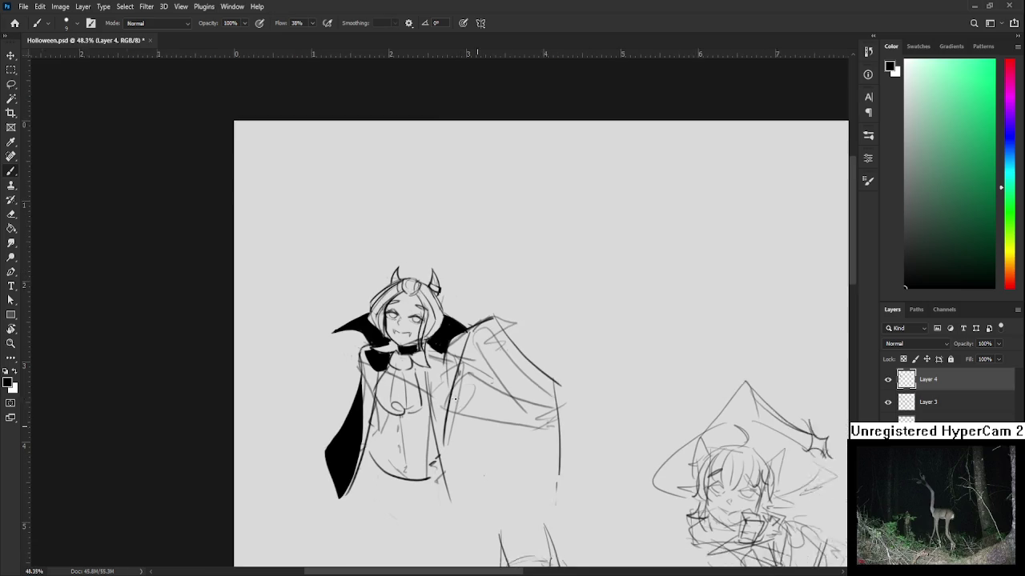
scroll(449, 387, "down", 1)
Step: Lasso the two right wing panels and fill both solid black
key("l")
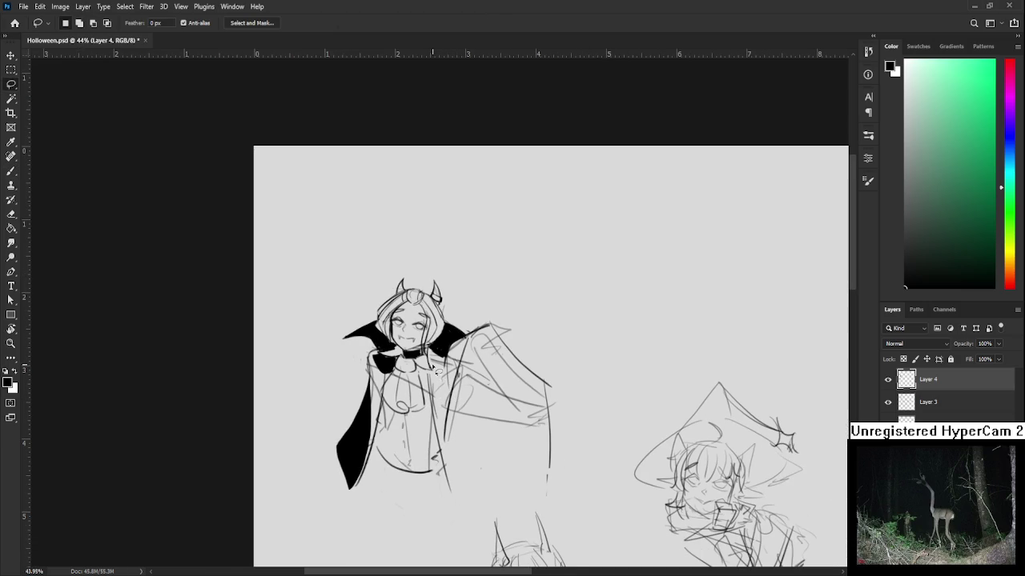
left_click_drag(439, 421, 468, 418)
mouse_move(469, 352)
left_mouse_down()
mouse_move(519, 471)
mouse_move(514, 463)
left_mouse_up()
key("g")
left_click(477, 352)
key("l")
mouse_move(477, 344)
left_mouse_down()
mouse_move(521, 365)
mouse_move(481, 340)
left_mouse_up()
key("g")
left_click(512, 400)
key("l")
Step: Paint the wing's lower-right edge black with a larger brush, then shrink the eraser
mouse_move(548, 433)
left_mouse_down()
mouse_move(520, 450)
mouse_move(464, 451)
mouse_move(457, 520)
mouse_move(469, 434)
mouse_move(470, 518)
mouse_move(478, 437)
mouse_move(481, 444)
mouse_move(475, 520)
left_mouse_up()
key("b")
key("bracketright")
key("bracketright")
key("bracketright")
key("e")
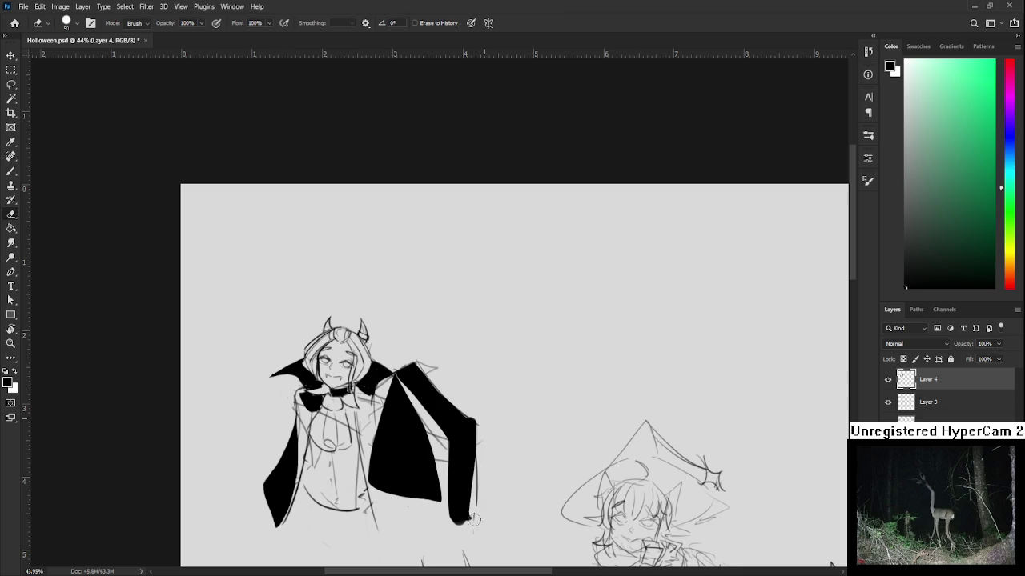
key("b")
left_click_drag(412, 454, 442, 520)
left_click_drag(407, 404, 442, 516)
key("e")
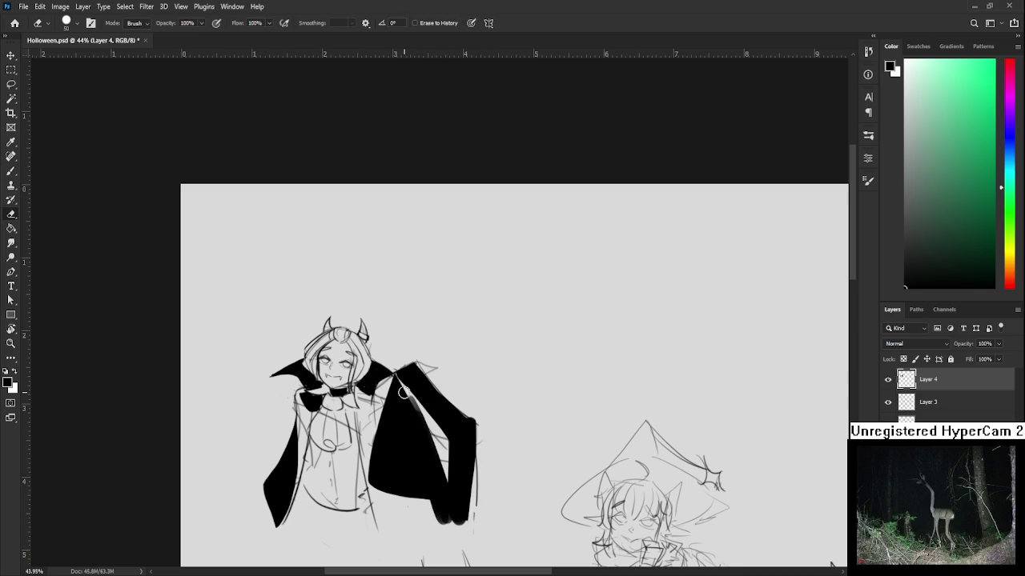
key("b")
key("e")
key("[")
key("[")
key("[")
key("b")
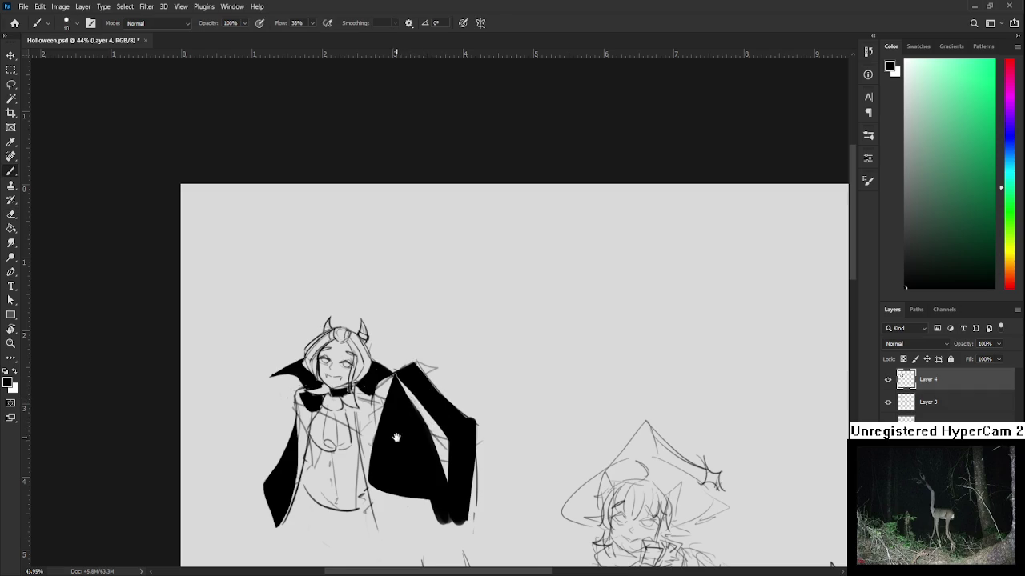
Step: Paint a dark line down the coat and fill the collar-to-coat gap black
left_click_drag(398, 442, 415, 424)
key("bracketright")
key("bracketright")
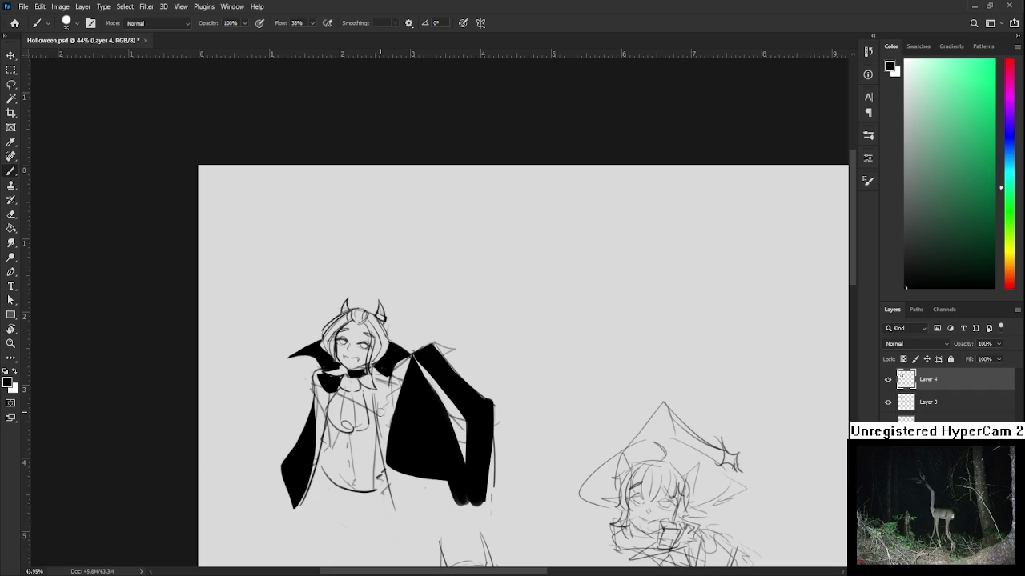
left_click_drag(376, 392, 377, 440)
left_click_drag(379, 389, 408, 393)
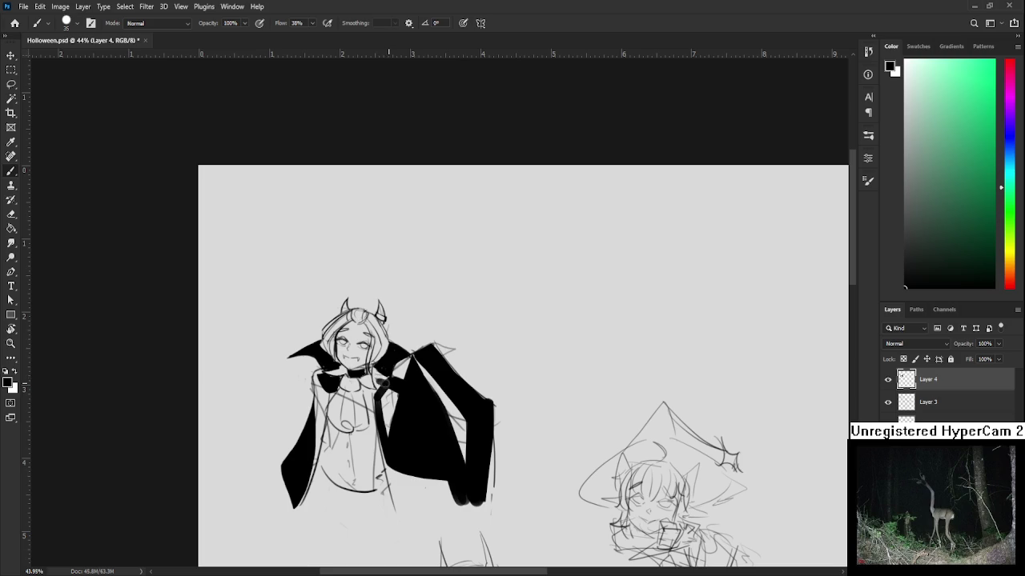
left_click_drag(392, 387, 384, 416)
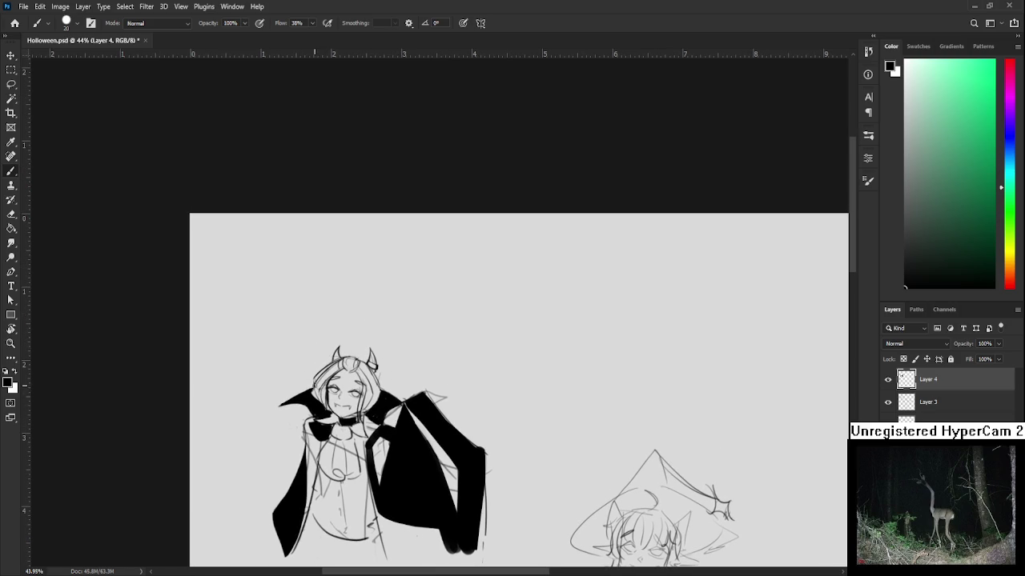
mouse_move(387, 417)
left_mouse_down()
mouse_move(386, 403)
mouse_move(424, 379)
left_mouse_up()
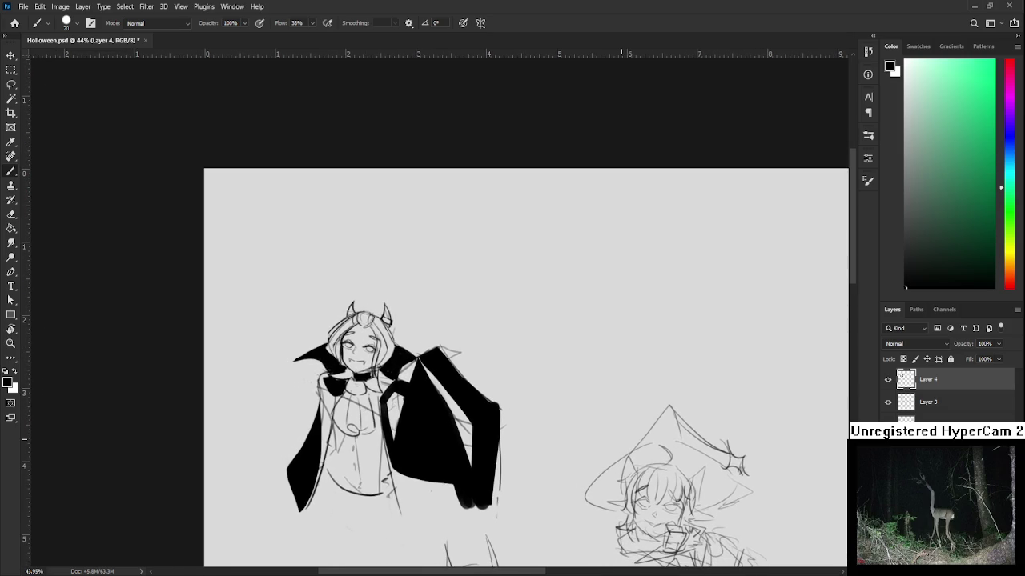
Step: Try thickening the wing's right edge in black, undoing the extra strokes
scroll(448, 427, "down", 1)
scroll(448, 426, "up", 1)
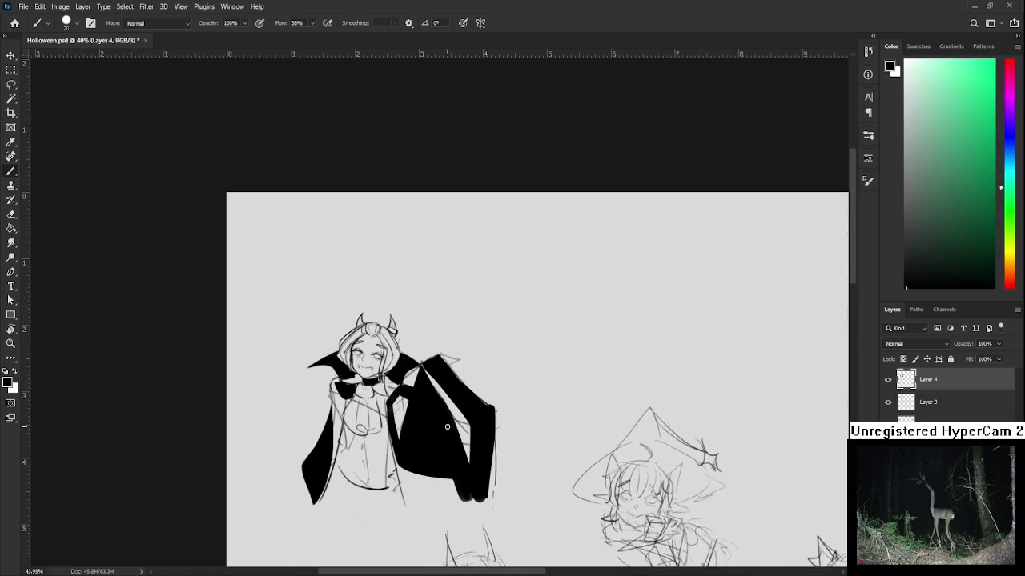
mouse_move(421, 454)
left_mouse_down()
mouse_move(431, 447)
mouse_move(505, 478)
left_mouse_up()
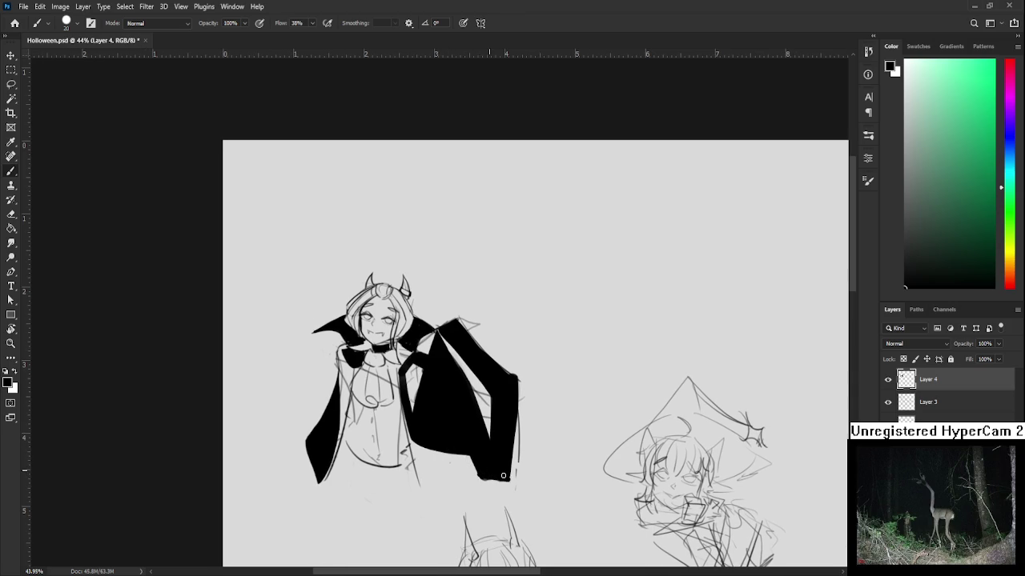
left_click_drag(514, 440, 515, 476)
mouse_move(516, 383)
left_mouse_down()
mouse_move(517, 480)
mouse_move(515, 418)
mouse_move(509, 436)
left_mouse_up()
key("ctrl+z")
key("ctrl+z")
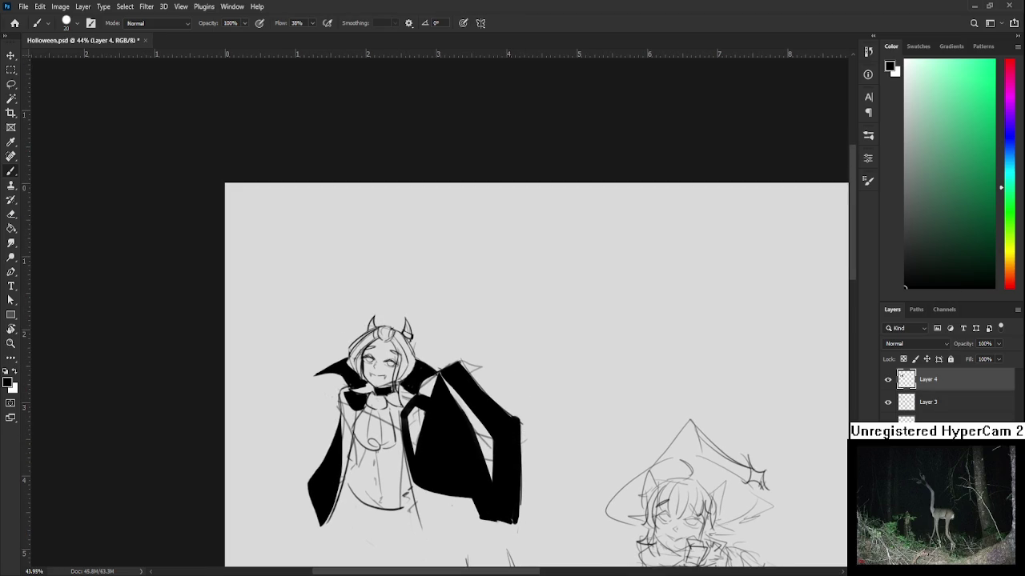
left_click(929, 411)
Step: With a size-15 eraser, lighten stray sketch lines on the chest and along the cape edge
key("e")
key("bracketright")
key("bracketright")
key("bracketright")
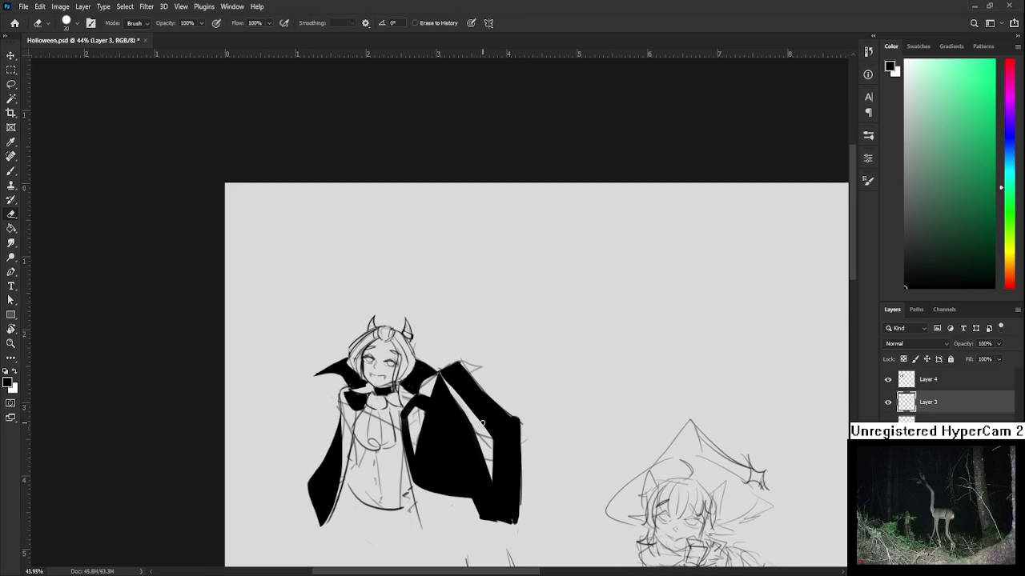
key("bracketleft")
key("bracketleft")
key("bracketleft")
left_click_drag(374, 416, 384, 425)
left_click_drag(416, 414, 417, 427)
left_click_drag(359, 469, 365, 452)
left_click_drag(349, 406, 346, 429)
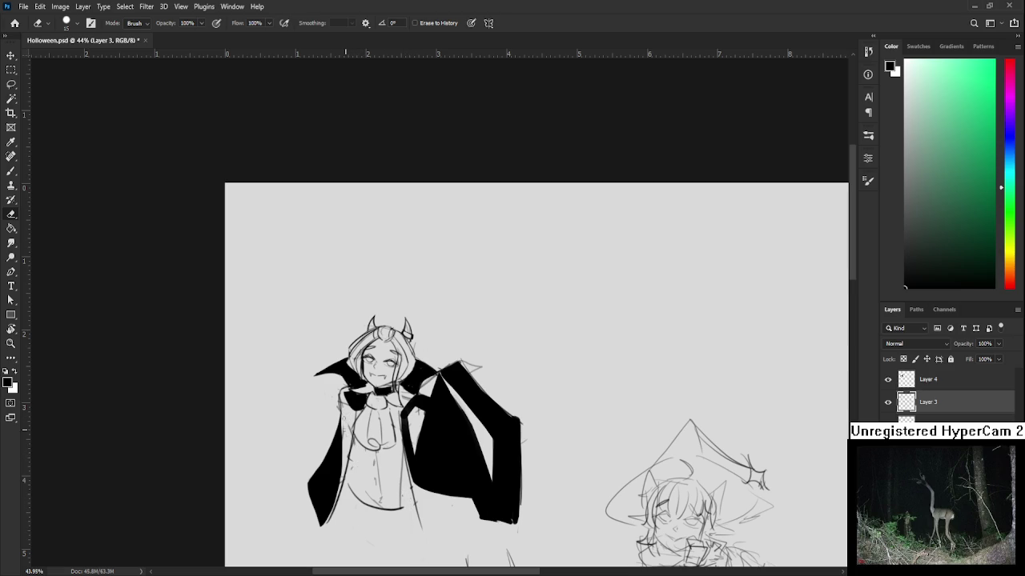